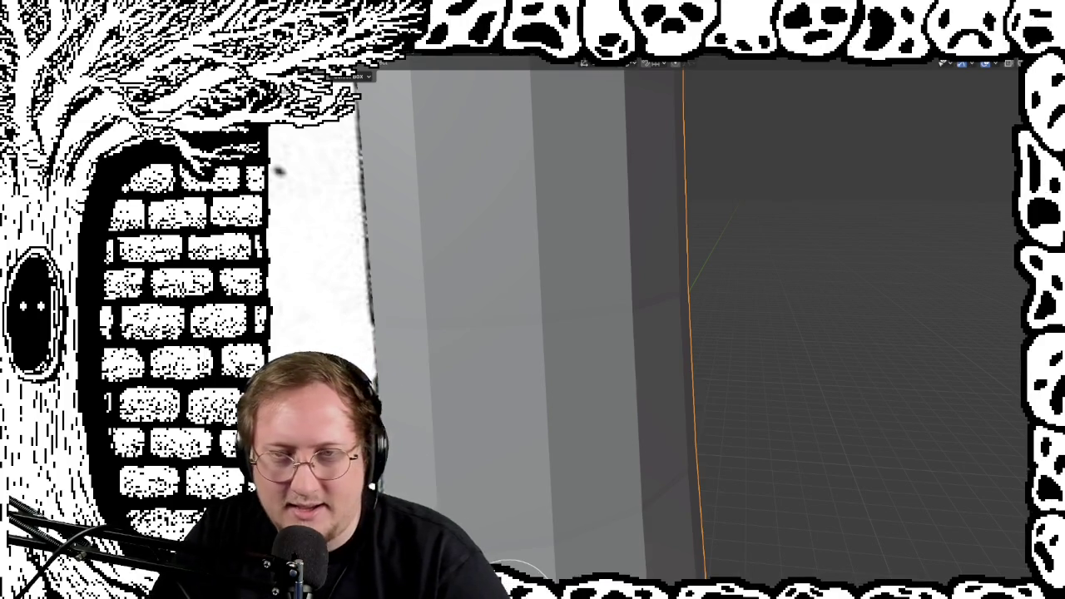
Orbit and zoom around the lighthouse tower and reference drawing from front and angled views
{"action": "scroll", "coordinate": [635, 326], "scroll_direction": "down", "scroll_amount": 8}
{"action": "key", "text": "KP_1"}
{"action": "scroll", "coordinate": [634, 326], "scroll_direction": "up", "scroll_amount": 2}
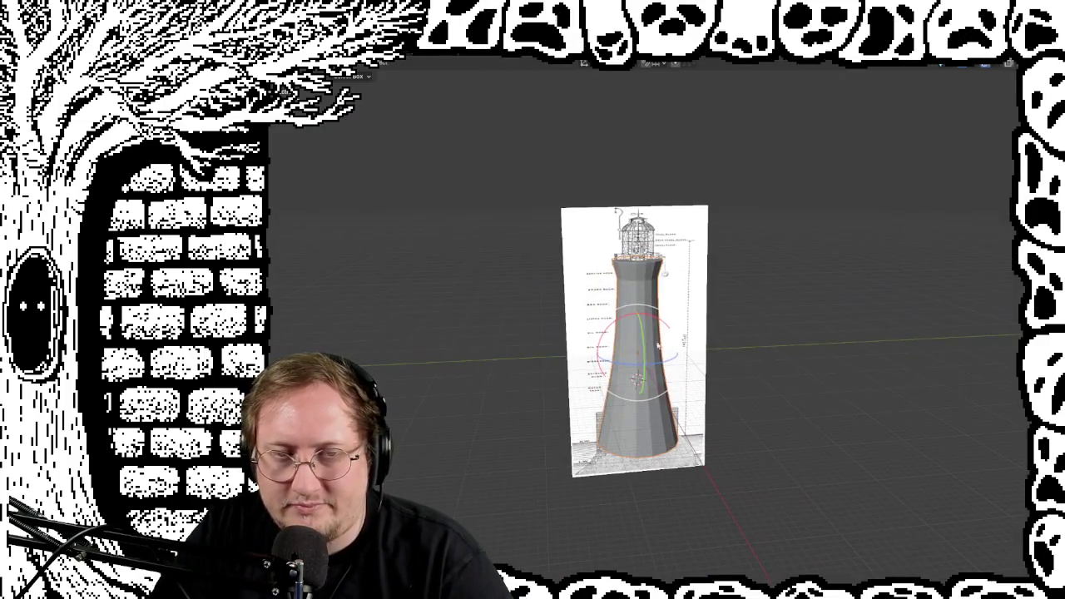
{"action": "scroll", "coordinate": [635, 326], "scroll_direction": "up", "scroll_amount": 2}
{"action": "scroll", "coordinate": [666, 333], "scroll_direction": "up", "scroll_amount": 4}
{"action": "scroll", "coordinate": [732, 336], "scroll_direction": "up", "scroll_amount": 1}
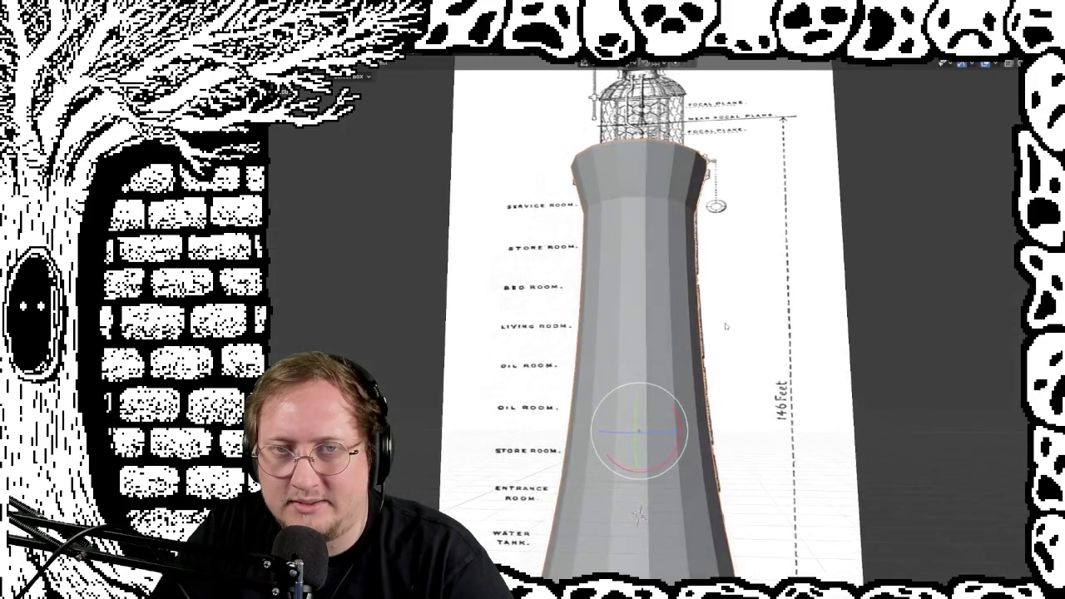
{"action": "scroll", "coordinate": [733, 336], "scroll_direction": "down", "scroll_amount": 1}
{"action": "scroll", "coordinate": [743, 343], "scroll_direction": "down", "scroll_amount": 3}
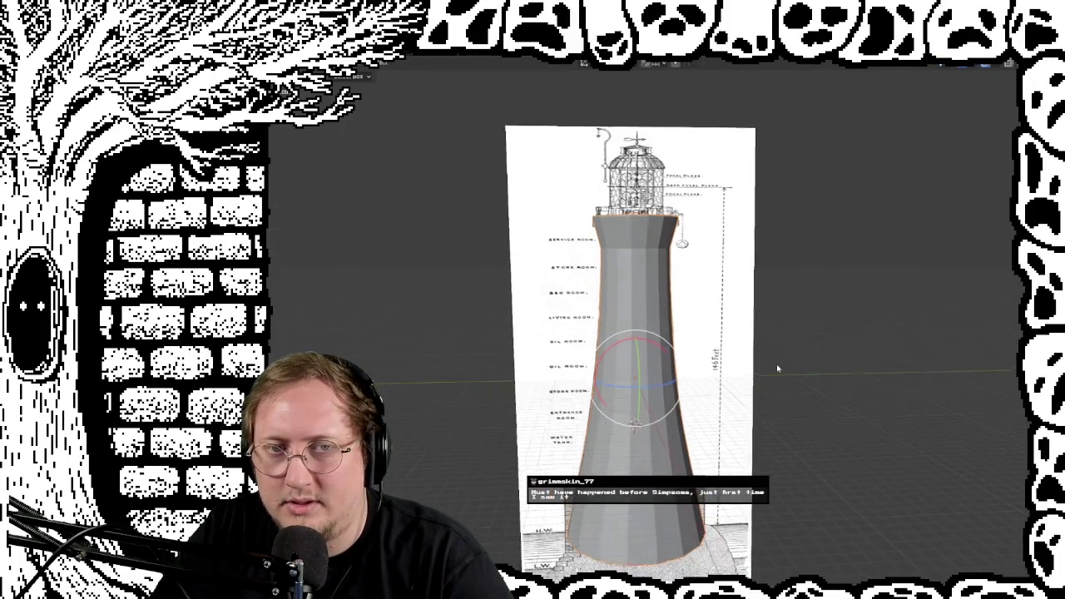
{"action": "middle_click_drag", "start_coordinate": [776, 364], "coordinate": [772, 358]}
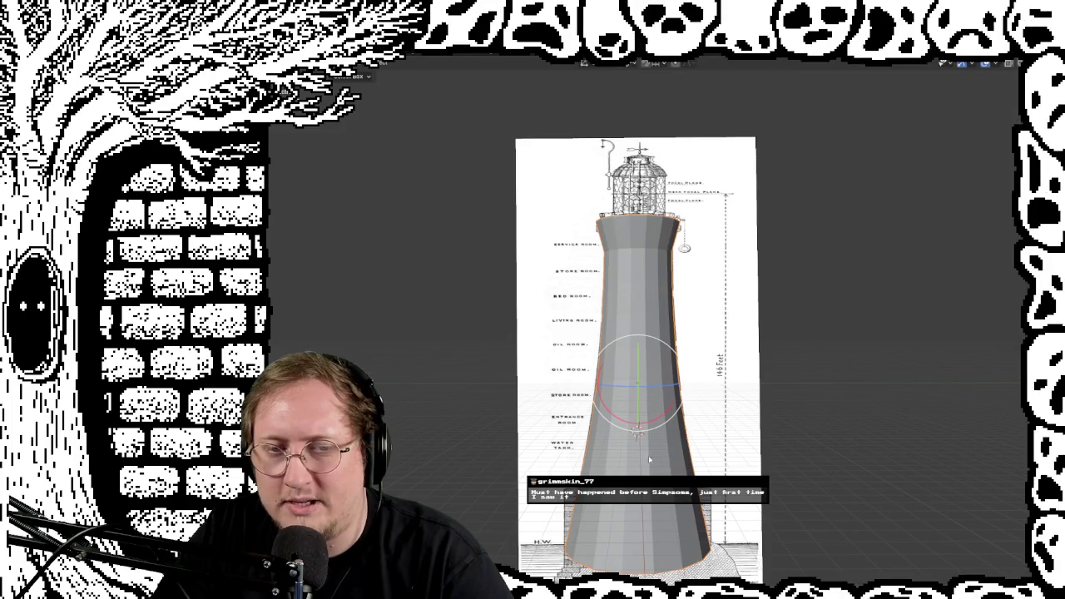
{"action": "scroll", "coordinate": [649, 459], "scroll_direction": "up", "scroll_amount": 3}
{"action": "mouse_move", "coordinate": [665, 459]}
{"action": "middle_mouse_down"}
{"action": "mouse_move", "coordinate": [761, 460]}
{"action": "mouse_move", "coordinate": [745, 382]}
{"action": "mouse_move", "coordinate": [700, 356]}
{"action": "mouse_move", "coordinate": [786, 400]}
{"action": "mouse_move", "coordinate": [844, 385]}
{"action": "mouse_move", "coordinate": [846, 400]}
{"action": "middle_mouse_up"}
{"action": "scroll", "coordinate": [761, 460], "scroll_direction": "up", "scroll_amount": 3}
{"action": "scroll", "coordinate": [787, 400], "scroll_direction": "down", "scroll_amount": 3}
{"action": "scroll", "coordinate": [787, 400], "scroll_direction": "down", "scroll_amount": 2}
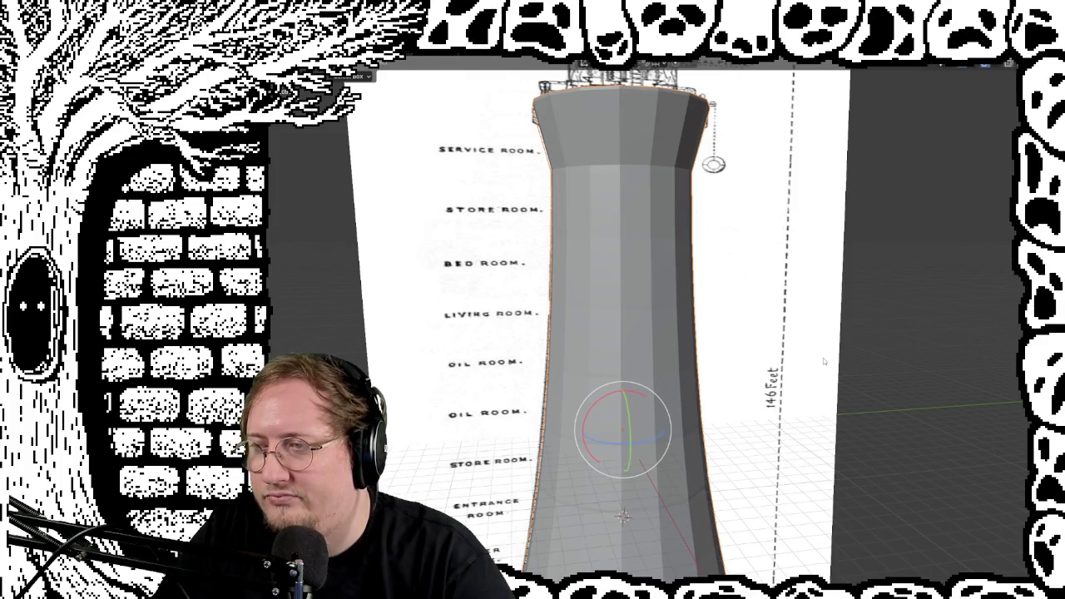
{"action": "scroll", "coordinate": [814, 237], "scroll_direction": "up", "scroll_amount": 3}
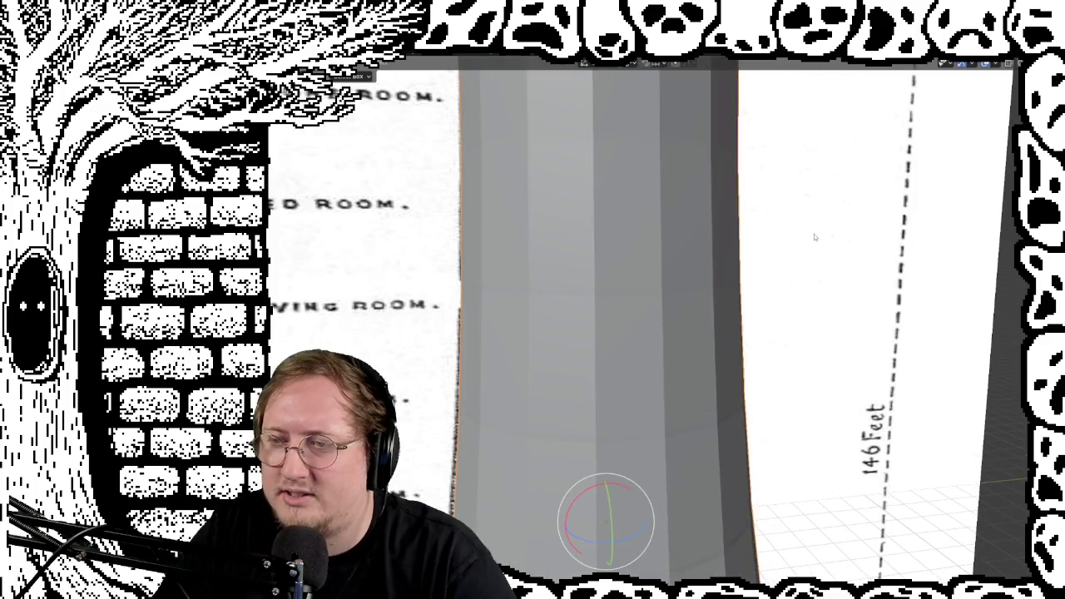
{"action": "mouse_move", "coordinate": [776, 218]}
{"action": "middle_mouse_down"}
{"action": "mouse_move", "coordinate": [846, 285]}
{"action": "mouse_move", "coordinate": [825, 255]}
{"action": "mouse_move", "coordinate": [805, 131]}
{"action": "mouse_move", "coordinate": [890, 142]}
{"action": "mouse_move", "coordinate": [877, 175]}
{"action": "middle_mouse_up"}
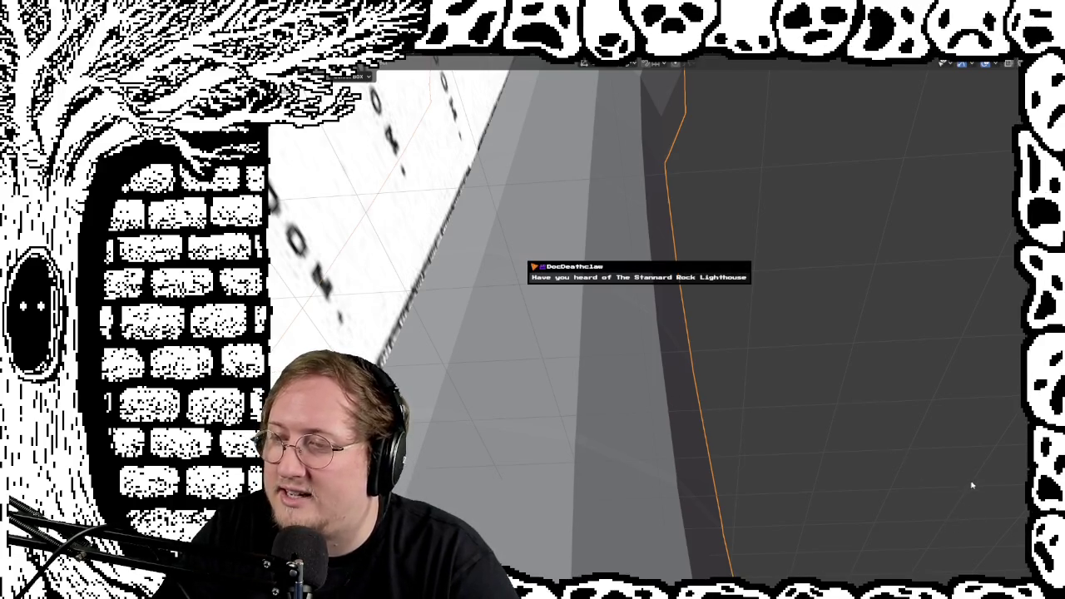
{"action": "mouse_move", "coordinate": [970, 481]}
{"action": "middle_mouse_down"}
{"action": "mouse_move", "coordinate": [864, 321]}
{"action": "mouse_move", "coordinate": [856, 391]}
{"action": "mouse_move", "coordinate": [884, 458]}
{"action": "mouse_move", "coordinate": [827, 373]}
{"action": "mouse_move", "coordinate": [808, 285]}
{"action": "mouse_move", "coordinate": [796, 277]}
{"action": "mouse_move", "coordinate": [785, 291]}
{"action": "mouse_move", "coordinate": [818, 441]}
{"action": "mouse_move", "coordinate": [808, 456]}
{"action": "mouse_move", "coordinate": [720, 441]}
{"action": "mouse_move", "coordinate": [715, 469]}
{"action": "mouse_move", "coordinate": [754, 470]}
{"action": "mouse_move", "coordinate": [799, 431]}
{"action": "middle_mouse_up"}
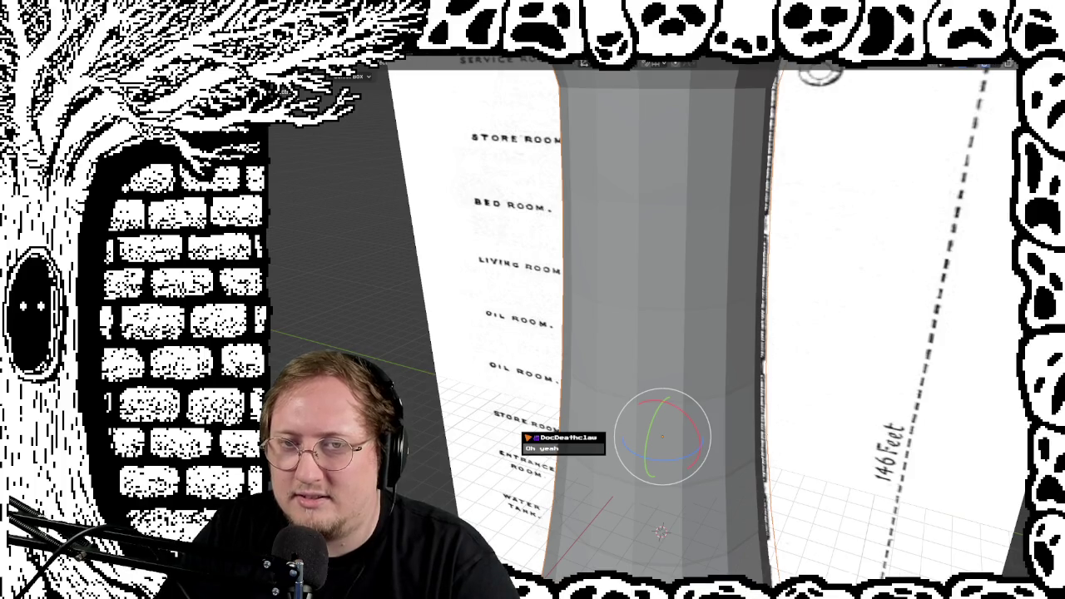
{"action": "middle_click_drag", "start_coordinate": [760, 271], "coordinate": [803, 268]}
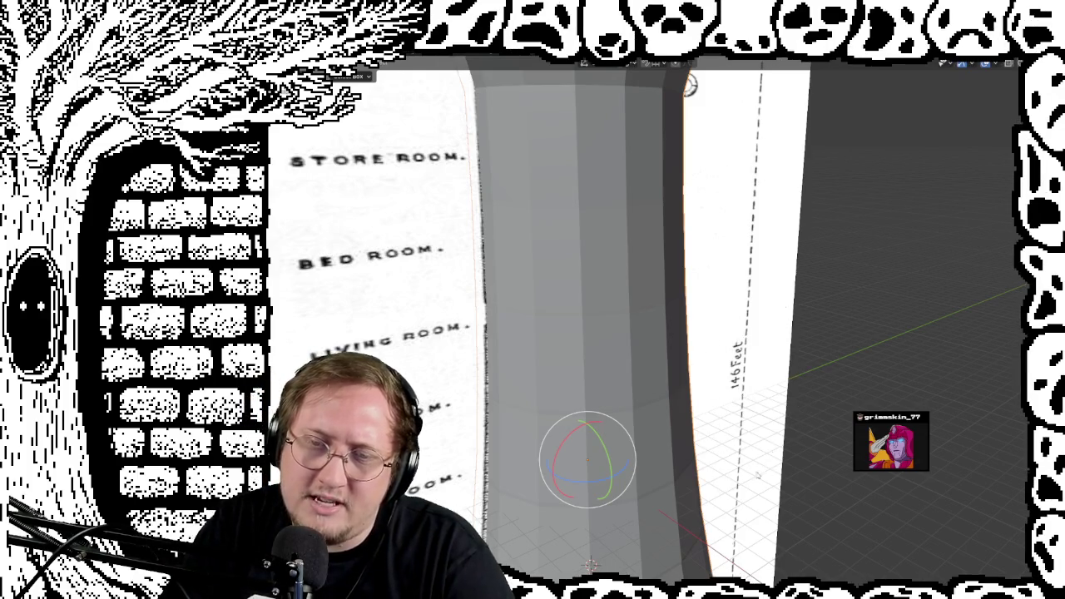
{"action": "scroll", "coordinate": [690, 86], "scroll_direction": "down", "scroll_amount": 3}
{"action": "scroll", "coordinate": [748, 250], "scroll_direction": "down", "scroll_amount": 3}
{"action": "scroll", "coordinate": [784, 397], "scroll_direction": "down", "scroll_amount": 1}
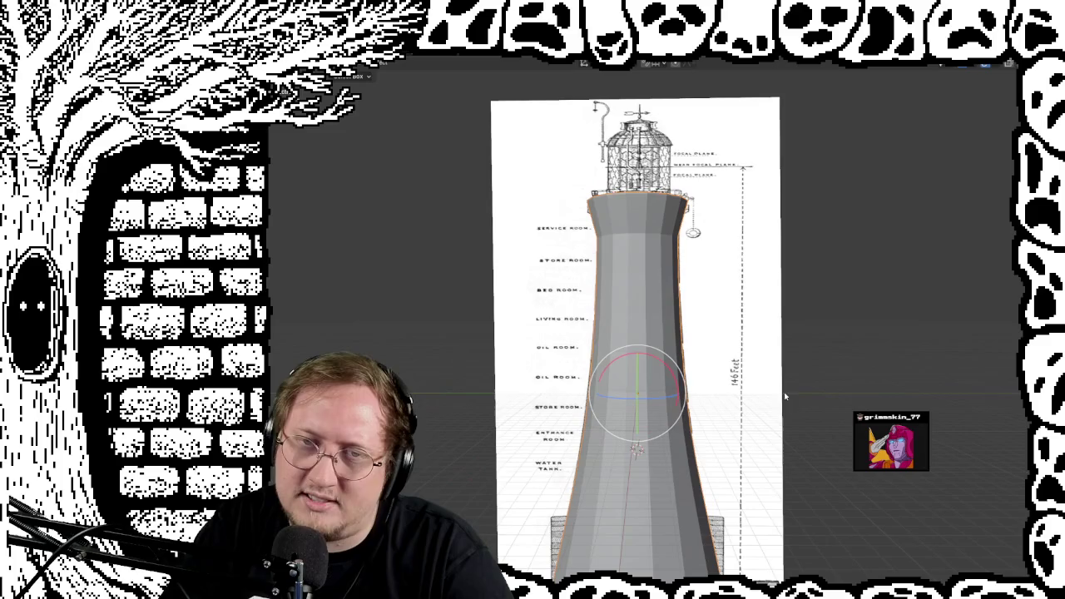
{"action": "scroll", "coordinate": [706, 449], "scroll_direction": "down", "scroll_amount": 3}
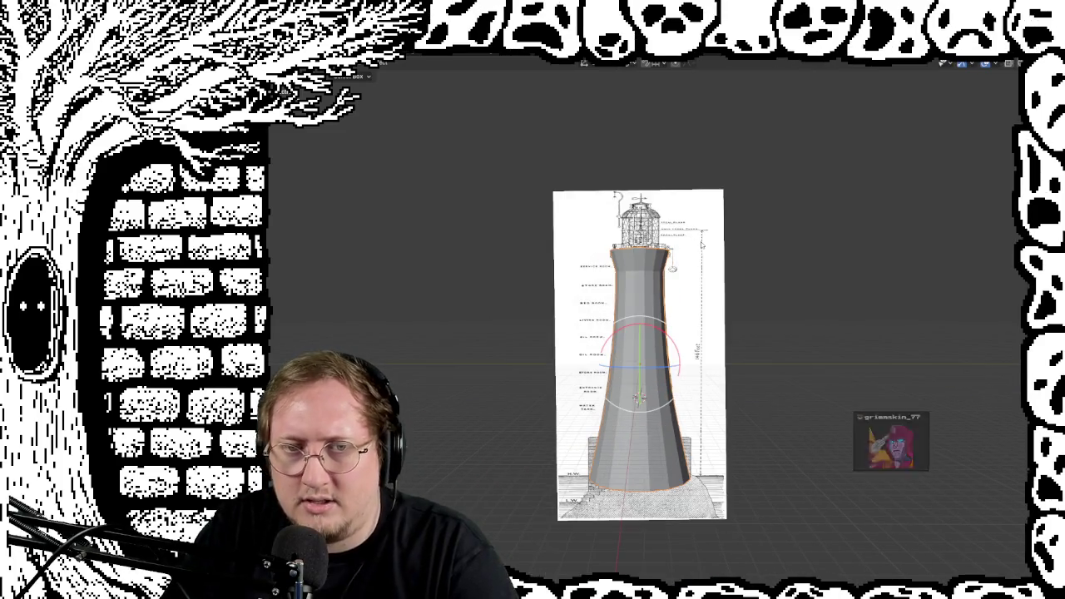
{"action": "scroll", "coordinate": [835, 372], "scroll_direction": "up", "scroll_amount": 4}
{"action": "middle_click_drag", "start_coordinate": [835, 373], "coordinate": [825, 377]}
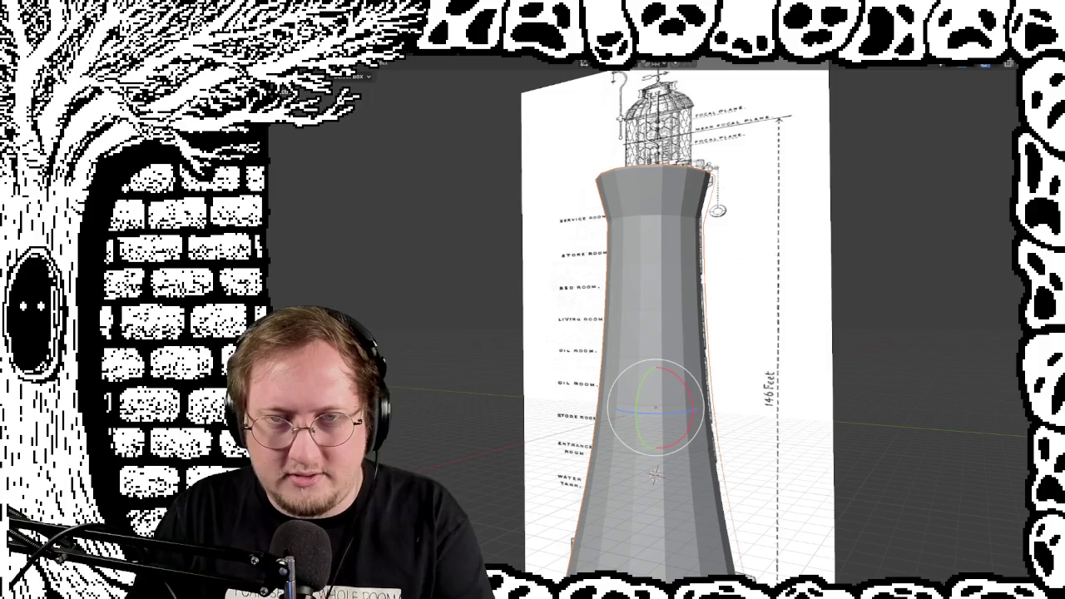
{"action": "mouse_move", "coordinate": [798, 416]}
{"action": "middle_mouse_down"}
{"action": "mouse_move", "coordinate": [829, 354]}
{"action": "mouse_move", "coordinate": [882, 370]}
{"action": "mouse_move", "coordinate": [968, 363]}
{"action": "mouse_move", "coordinate": [958, 360]}
{"action": "mouse_move", "coordinate": [944, 413]}
{"action": "mouse_move", "coordinate": [981, 405]}
{"action": "mouse_move", "coordinate": [932, 499]}
{"action": "mouse_move", "coordinate": [813, 306]}
{"action": "mouse_move", "coordinate": [793, 370]}
{"action": "middle_mouse_up"}
{"action": "scroll", "coordinate": [798, 350], "scroll_direction": "down", "scroll_amount": 2}
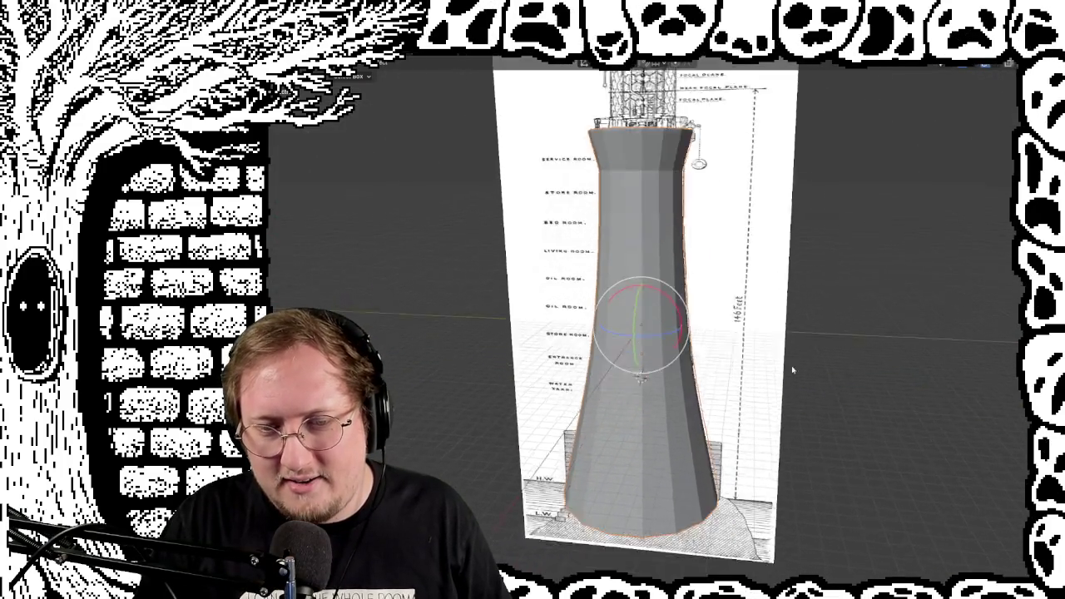
{"action": "scroll", "coordinate": [823, 262], "scroll_direction": "up", "scroll_amount": 2}
{"action": "mouse_move", "coordinate": [823, 261]}
{"action": "middle_mouse_down"}
{"action": "mouse_move", "coordinate": [796, 270]}
{"action": "mouse_move", "coordinate": [822, 280]}
{"action": "mouse_move", "coordinate": [889, 261]}
{"action": "mouse_move", "coordinate": [838, 253]}
{"action": "middle_mouse_up"}
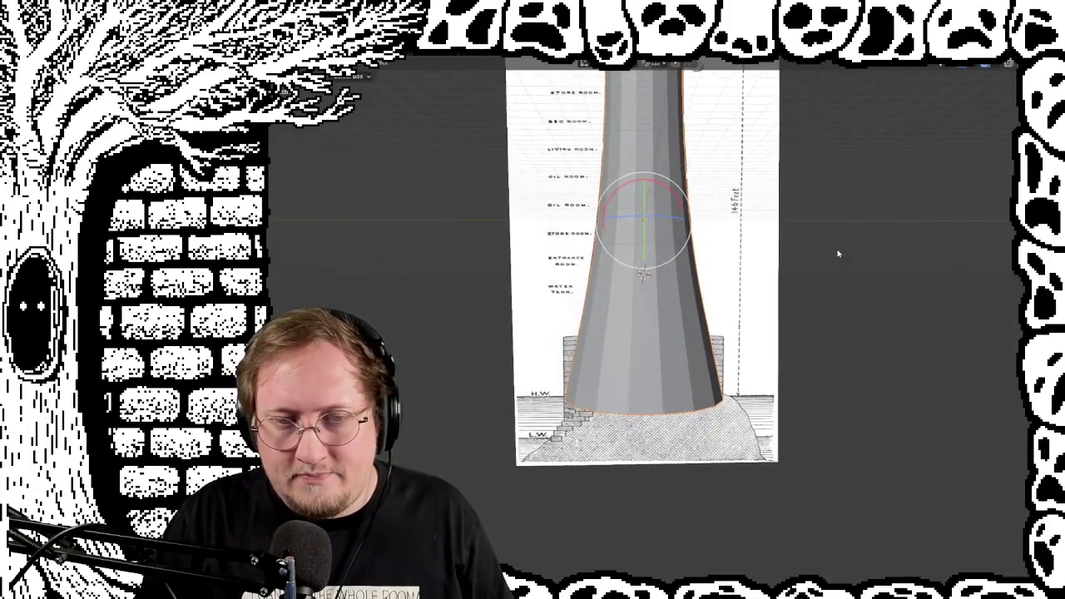
{"action": "scroll", "coordinate": [839, 253], "scroll_direction": "up", "scroll_amount": 1}
{"action": "scroll", "coordinate": [838, 253], "scroll_direction": "up", "scroll_amount": 2}
{"action": "scroll", "coordinate": [791, 400], "scroll_direction": "up", "scroll_amount": 1}
{"action": "mouse_move", "coordinate": [791, 400]}
{"action": "middle_mouse_down"}
{"action": "mouse_move", "coordinate": [768, 274]}
{"action": "mouse_move", "coordinate": [774, 312]}
{"action": "middle_mouse_up"}
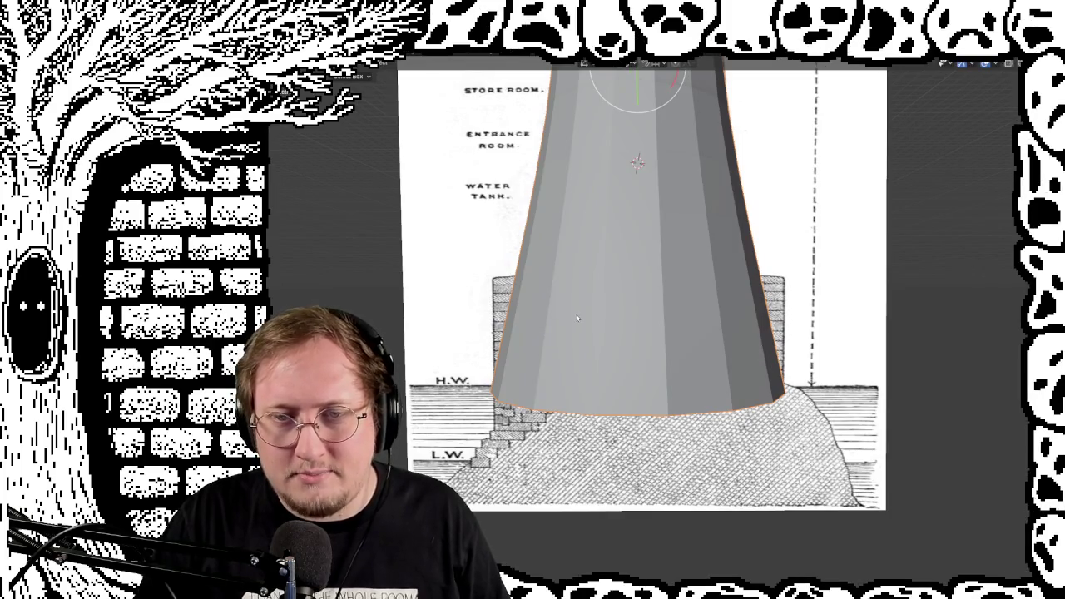
{"action": "scroll", "coordinate": [764, 226], "scroll_direction": "down", "scroll_amount": 3}
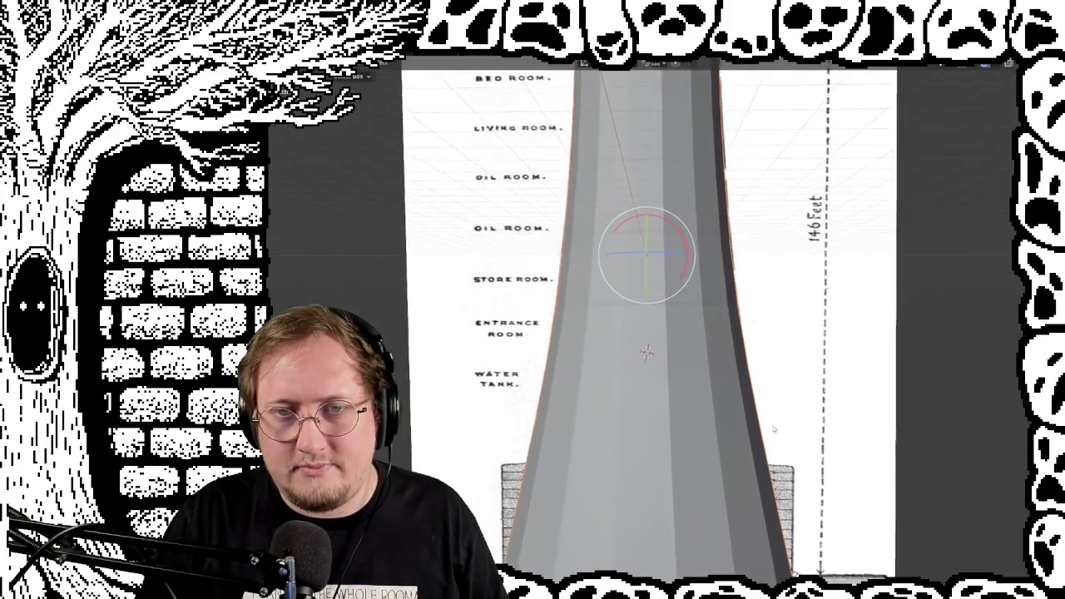
{"action": "mouse_move", "coordinate": [765, 227]}
{"action": "middle_mouse_down"}
{"action": "mouse_move", "coordinate": [826, 345]}
{"action": "mouse_move", "coordinate": [851, 336]}
{"action": "mouse_move", "coordinate": [779, 333]}
{"action": "middle_mouse_up"}
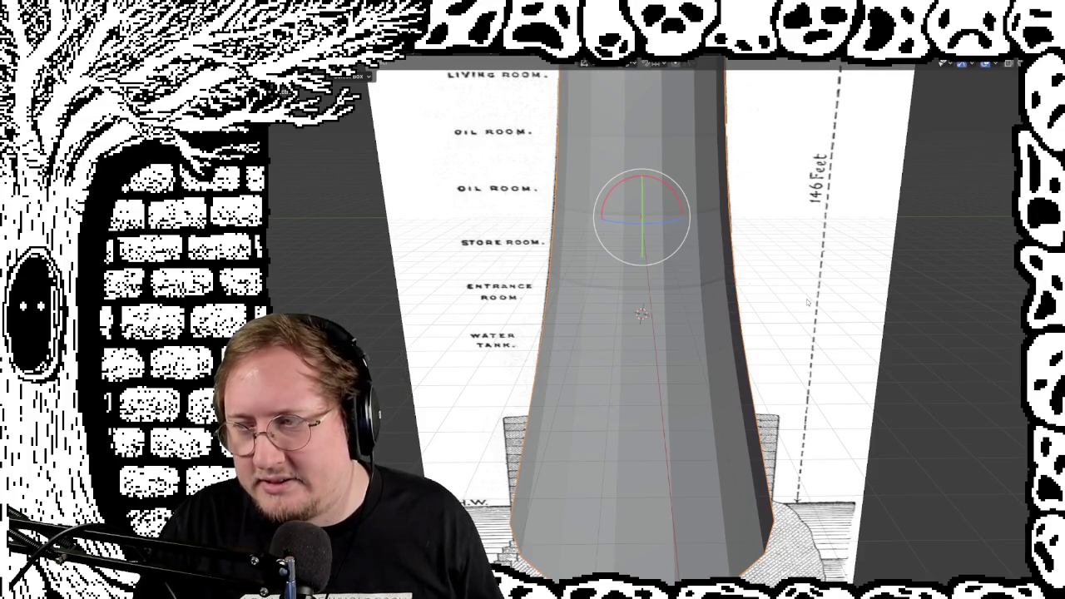
{"action": "scroll", "coordinate": [730, 351], "scroll_direction": "up", "scroll_amount": 1, "text": "shift"}
{"action": "scroll", "coordinate": [715, 291], "scroll_direction": "up", "scroll_amount": 4, "text": "shift"}
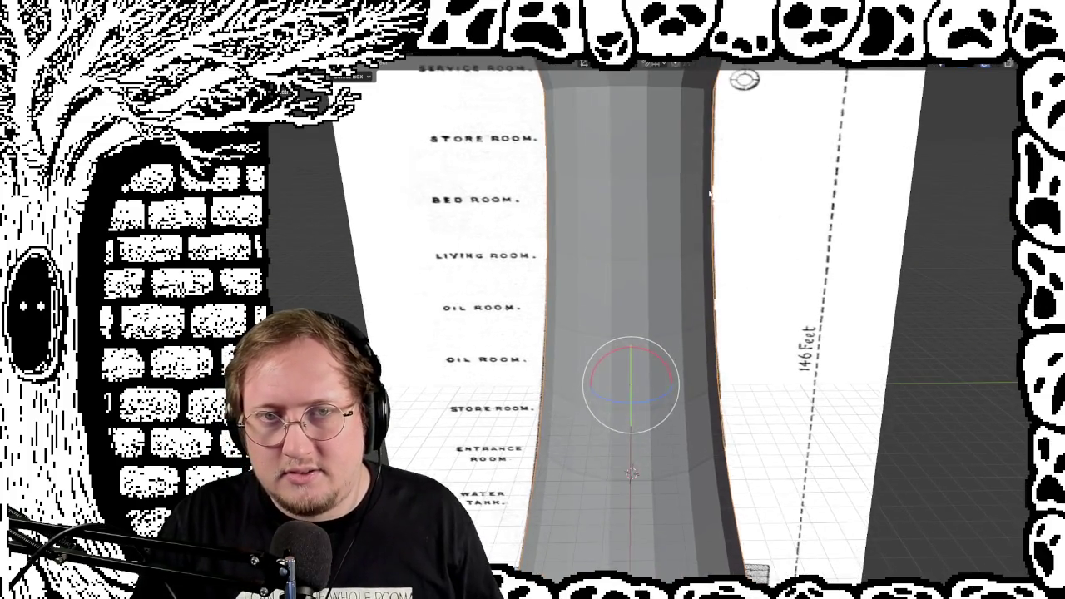
{"action": "scroll", "coordinate": [723, 250], "scroll_direction": "up", "scroll_amount": 3, "text": "shift"}
{"action": "mouse_move", "coordinate": [724, 249]}
{"action": "middle_mouse_down"}
{"action": "mouse_move", "coordinate": [676, 341]}
{"action": "mouse_move", "coordinate": [697, 356]}
{"action": "mouse_move", "coordinate": [780, 207]}
{"action": "mouse_move", "coordinate": [880, 427]}
{"action": "mouse_move", "coordinate": [905, 442]}
{"action": "mouse_move", "coordinate": [968, 427]}
{"action": "mouse_move", "coordinate": [929, 416]}
{"action": "mouse_move", "coordinate": [823, 425]}
{"action": "mouse_move", "coordinate": [718, 294]}
{"action": "mouse_move", "coordinate": [750, 284]}
{"action": "middle_mouse_up"}
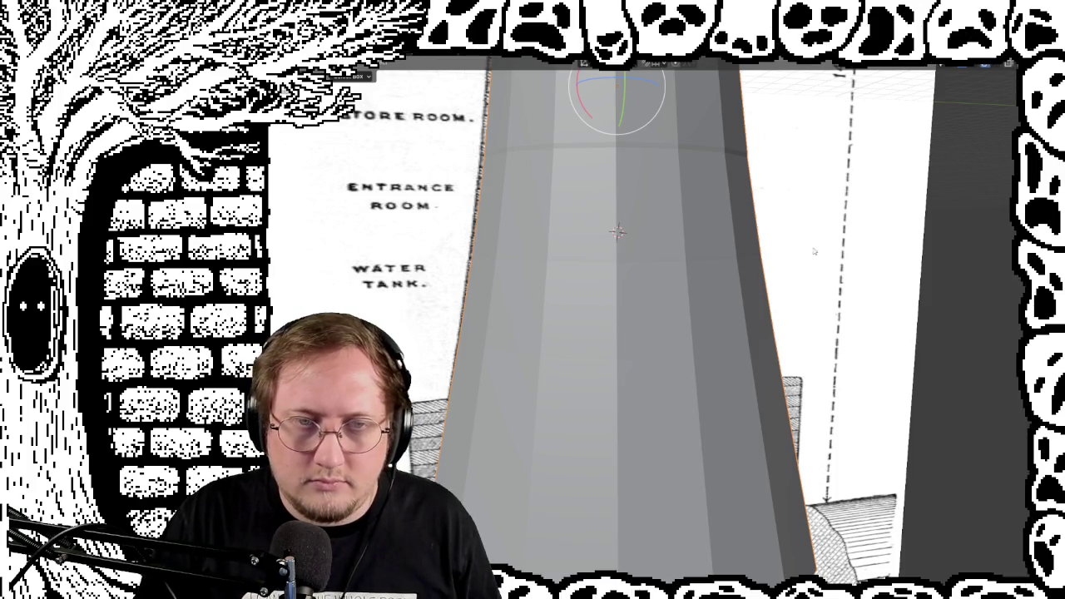
{"action": "scroll", "coordinate": [814, 251], "scroll_direction": "down", "scroll_amount": 3}
In Edit Mode, select a horizontal edge loop on the lower tower with the sidebar shown
{"action": "key", "text": "Tab"}
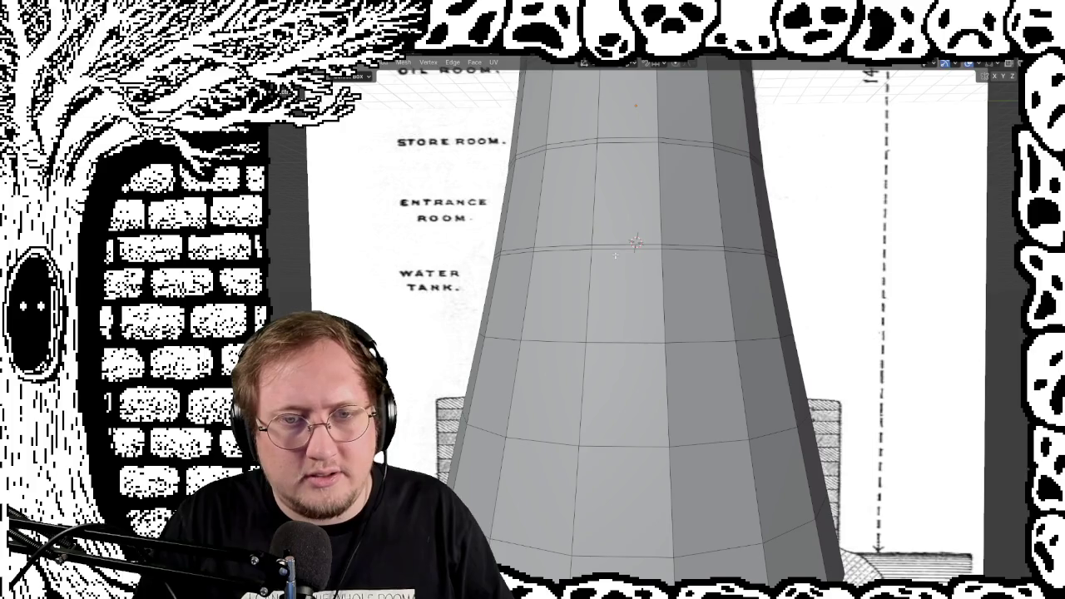
{"action": "middle_click_drag", "start_coordinate": [615, 255], "coordinate": [556, 261]}
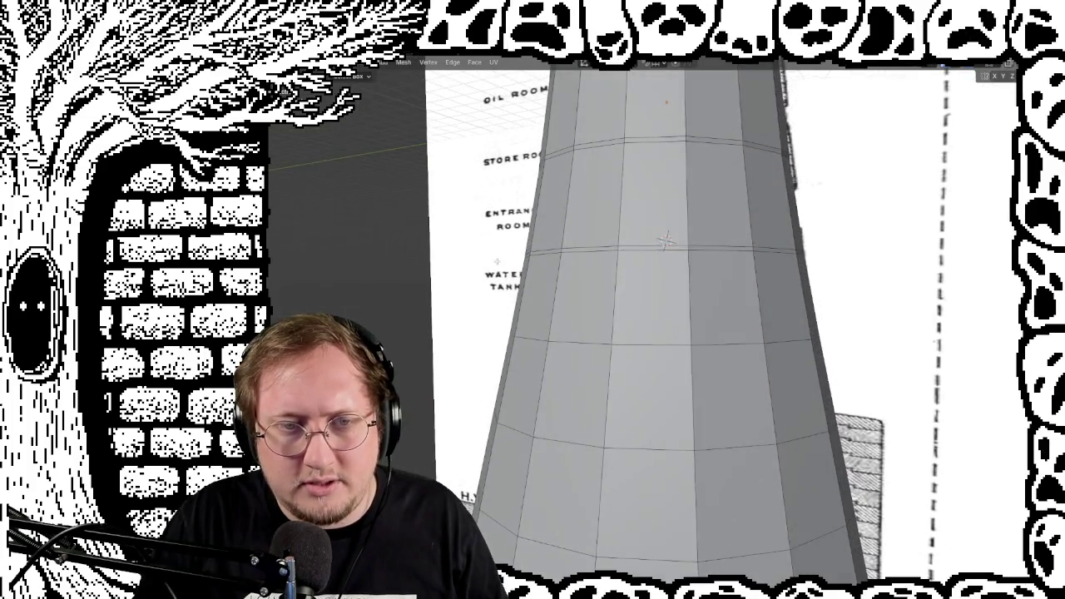
{"action": "left_click", "coordinate": [554, 252], "text": "alt"}
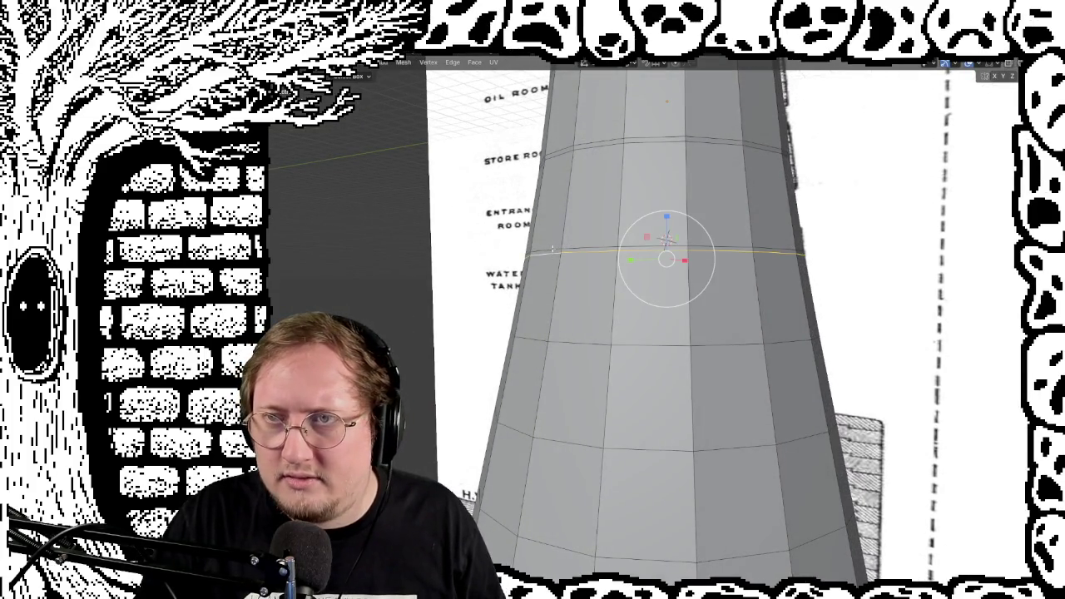
{"action": "key", "text": "n"}
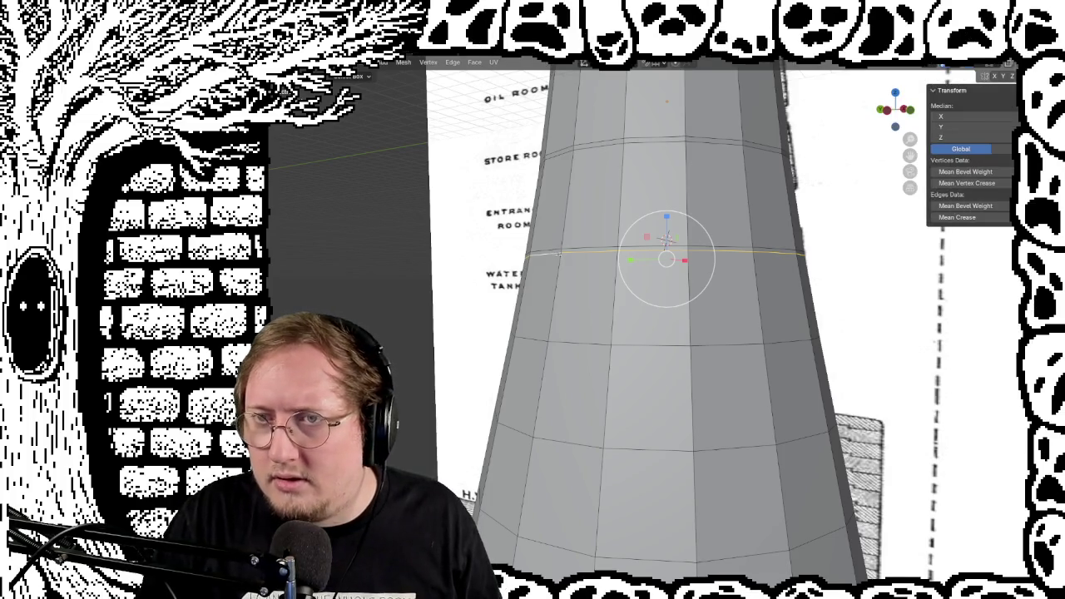
{"action": "left_click", "coordinate": [545, 249]}
{"action": "left_click", "coordinate": [611, 245], "text": "alt"}
{"action": "left_click", "coordinate": [599, 260], "text": "alt"}
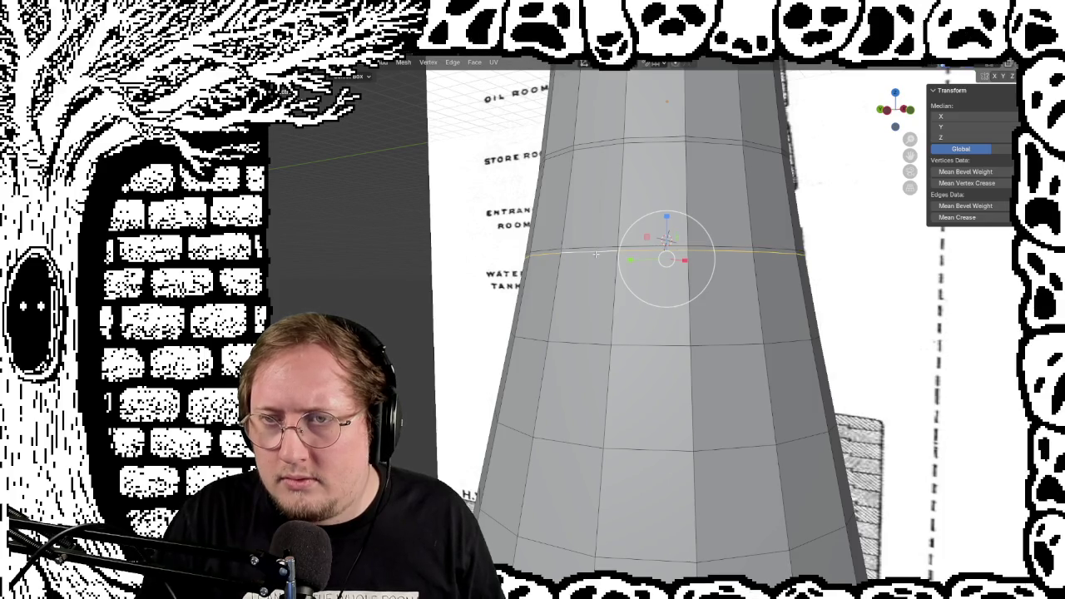
Scale the selected edge loop to follow the reference drawing's outline
{"action": "scroll", "coordinate": [592, 254], "scroll_direction": "up", "scroll_amount": 1}
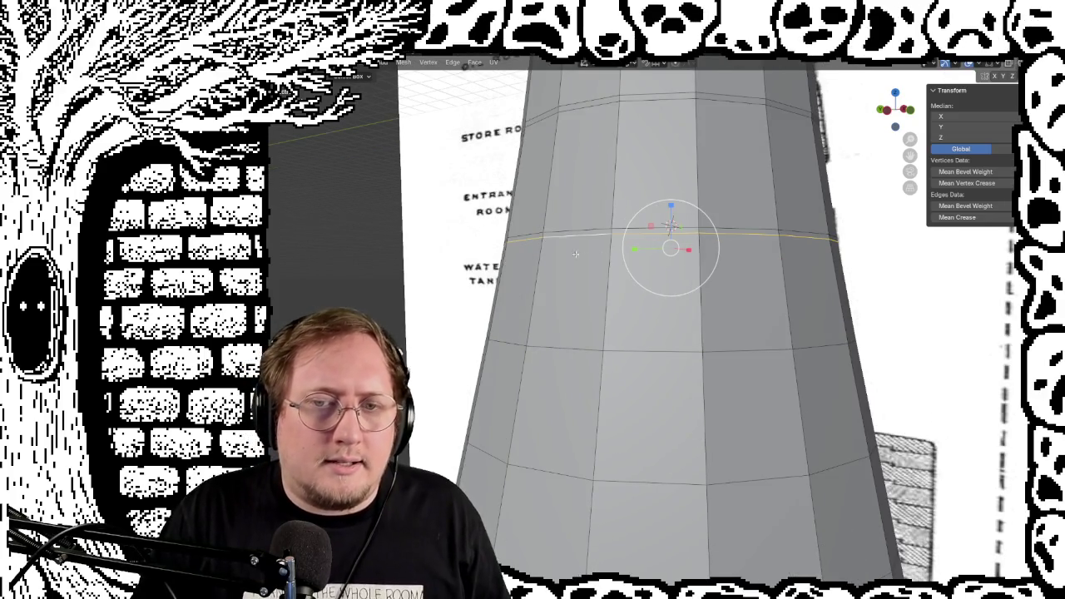
{"action": "middle_click_drag", "start_coordinate": [644, 292], "coordinate": [440, 338]}
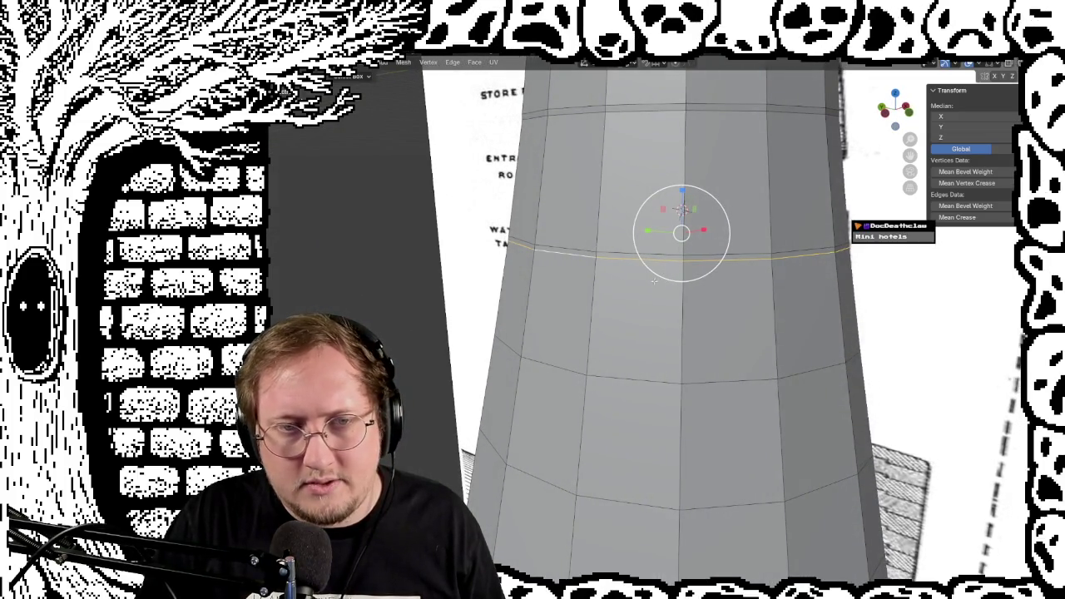
{"action": "key", "text": "s"}
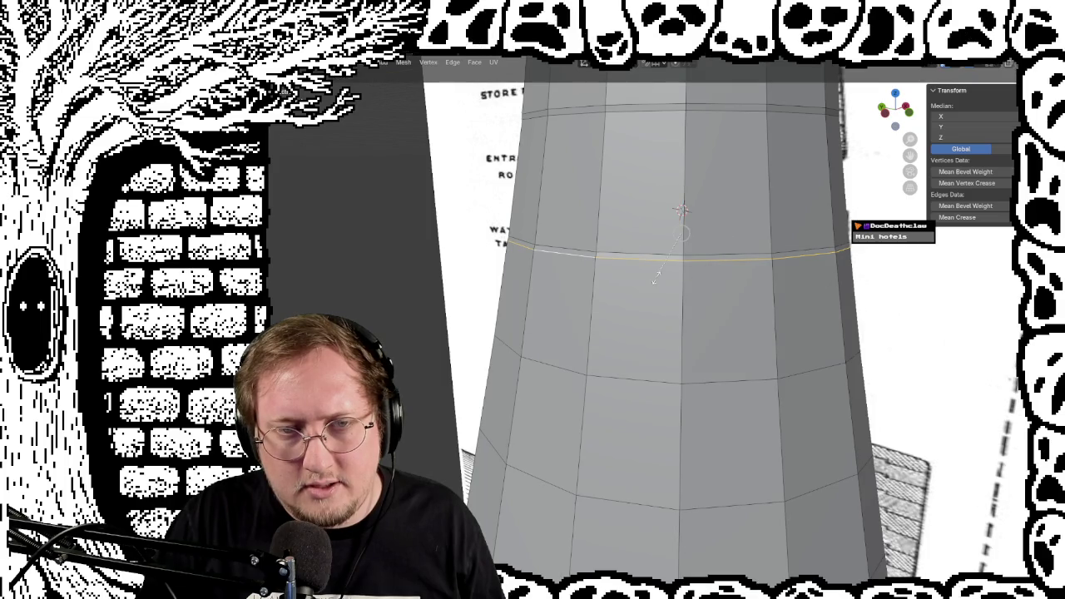
{"action": "left_click", "coordinate": [656, 281]}
{"action": "scroll", "coordinate": [570, 241], "scroll_direction": "up", "scroll_amount": 2}
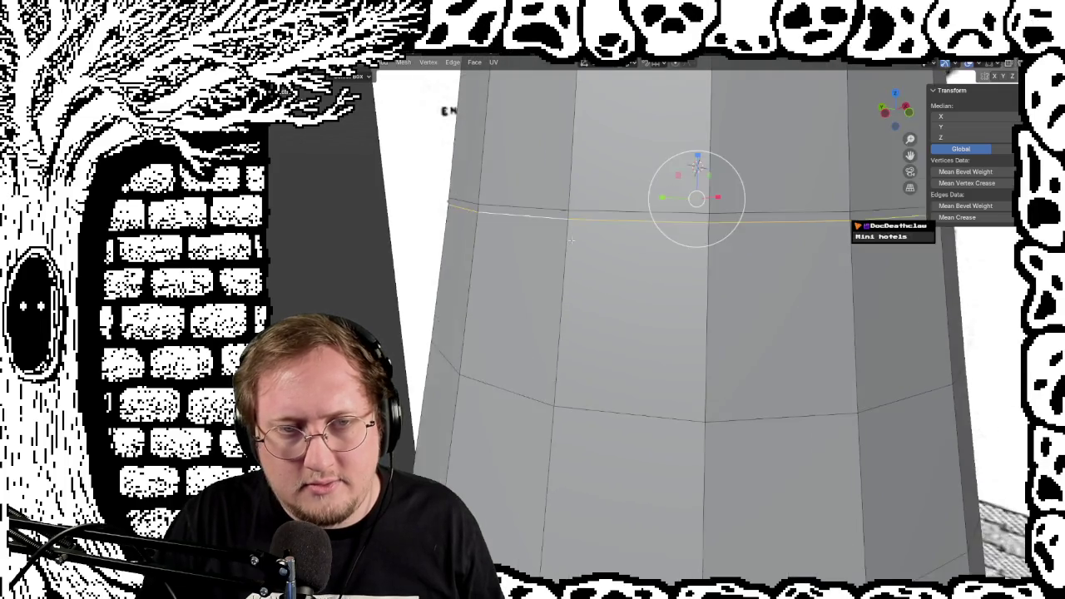
{"action": "scroll", "coordinate": [570, 240], "scroll_direction": "up", "scroll_amount": 2}
{"action": "middle_click_drag", "start_coordinate": [559, 247], "coordinate": [548, 247]}
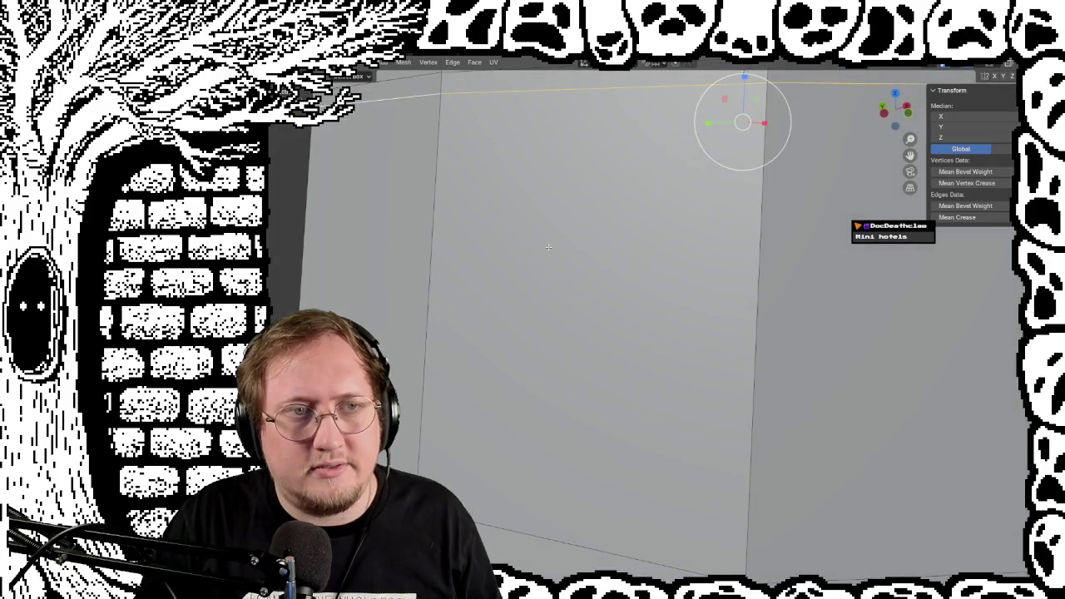
Scale the top edges to 0.01 excluding Z, collapsing the top into a pyramid
{"action": "middle_click_drag", "start_coordinate": [715, 128], "coordinate": [706, 146]}
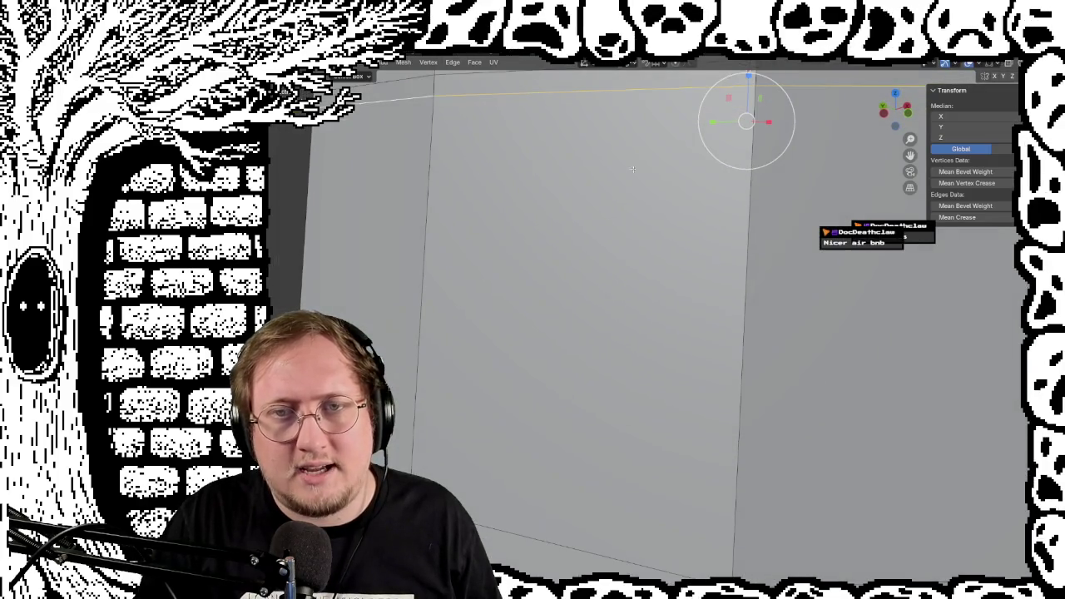
{"action": "key", "text": "s"}
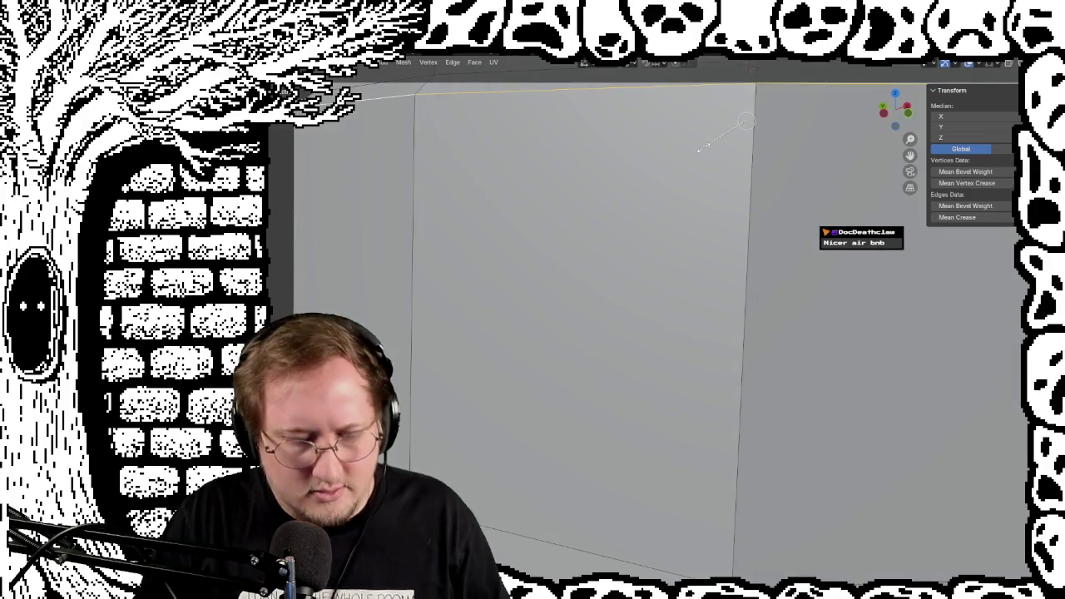
{"action": "key", "text": "shift+z"}
{"action": "type", "text": "0.01"}
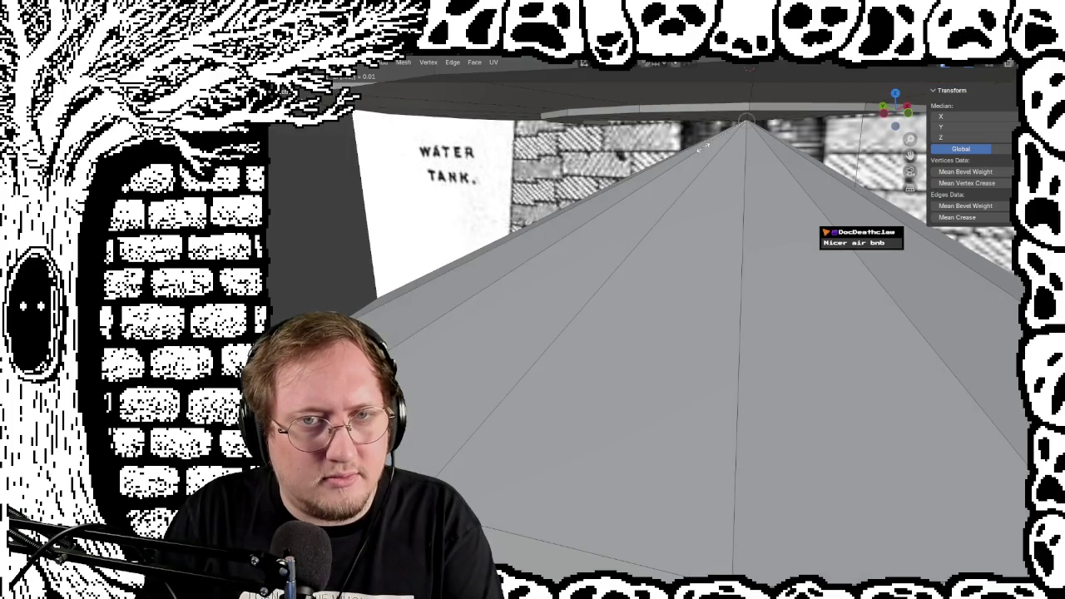
{"action": "key", "text": "Return"}
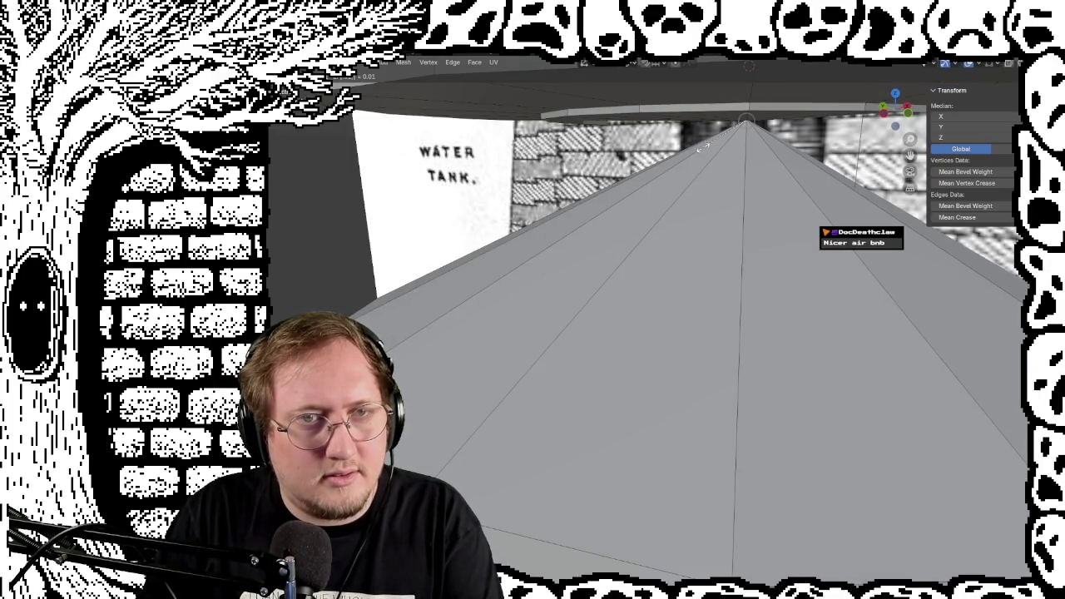
{"action": "key", "text": "Return"}
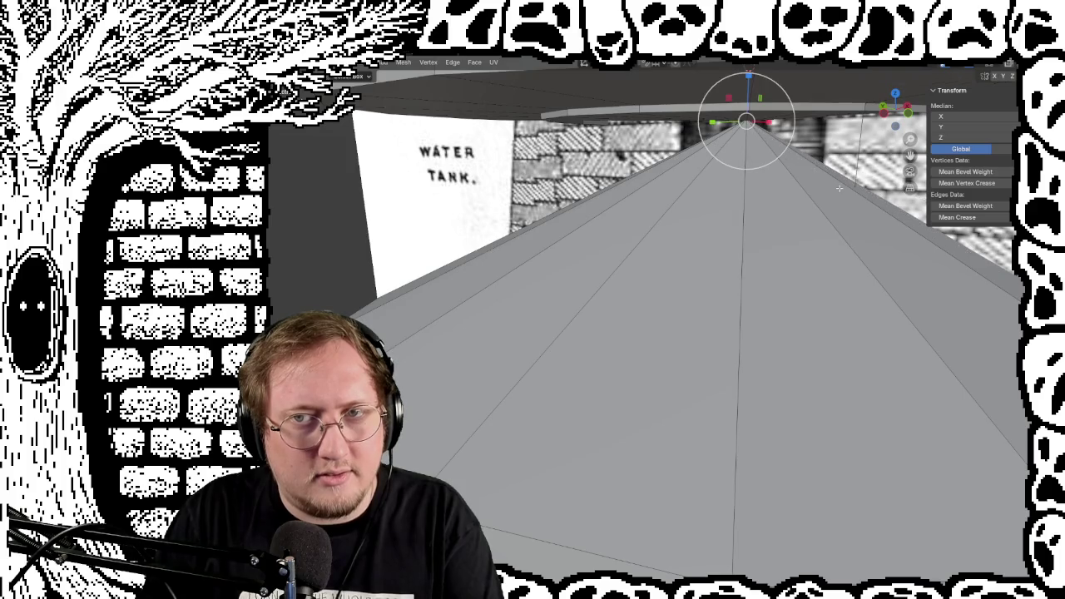
Undo the pyramid collapse to restore the flat top, then clear the selection
{"action": "key", "text": "ctrl+z"}
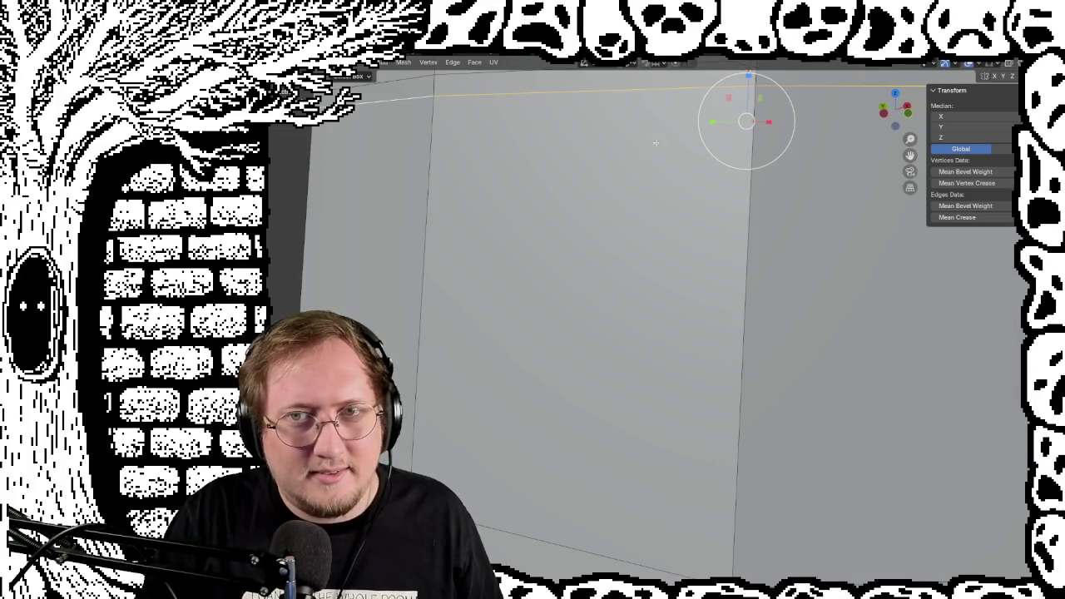
{"action": "key", "text": "s"}
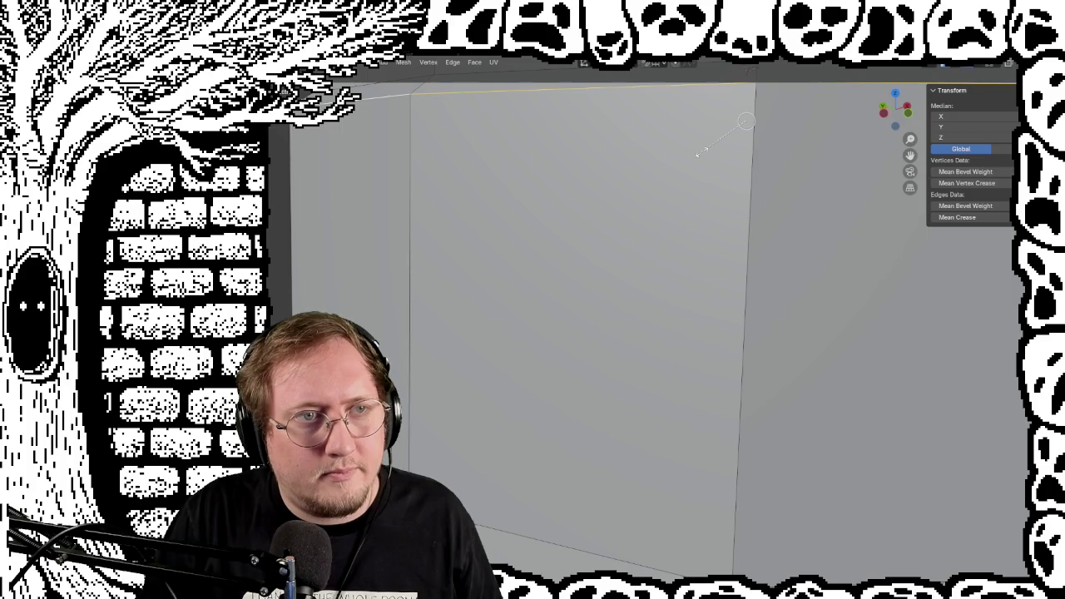
{"action": "key", "text": "Escape"}
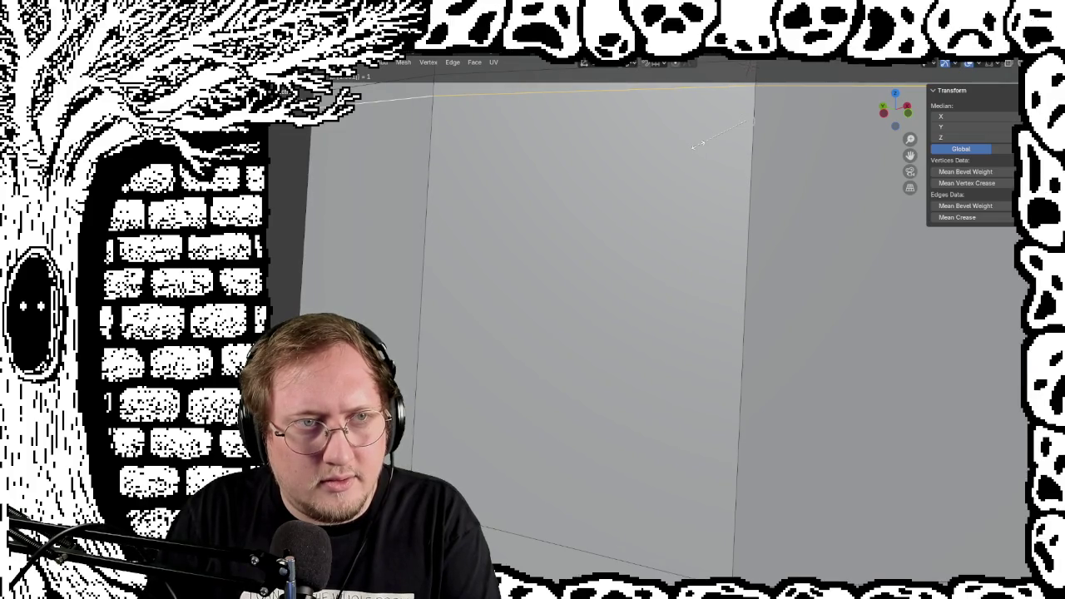
{"action": "left_click", "coordinate": [697, 145]}
{"action": "scroll", "coordinate": [520, 182], "scroll_direction": "down", "scroll_amount": 3}
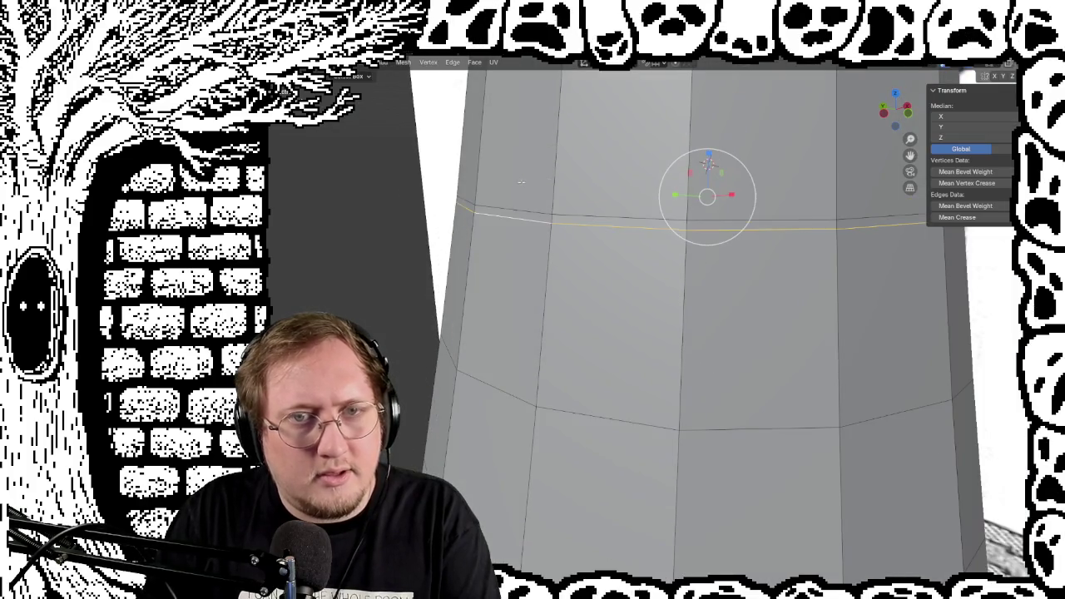
{"action": "left_click", "coordinate": [394, 225]}
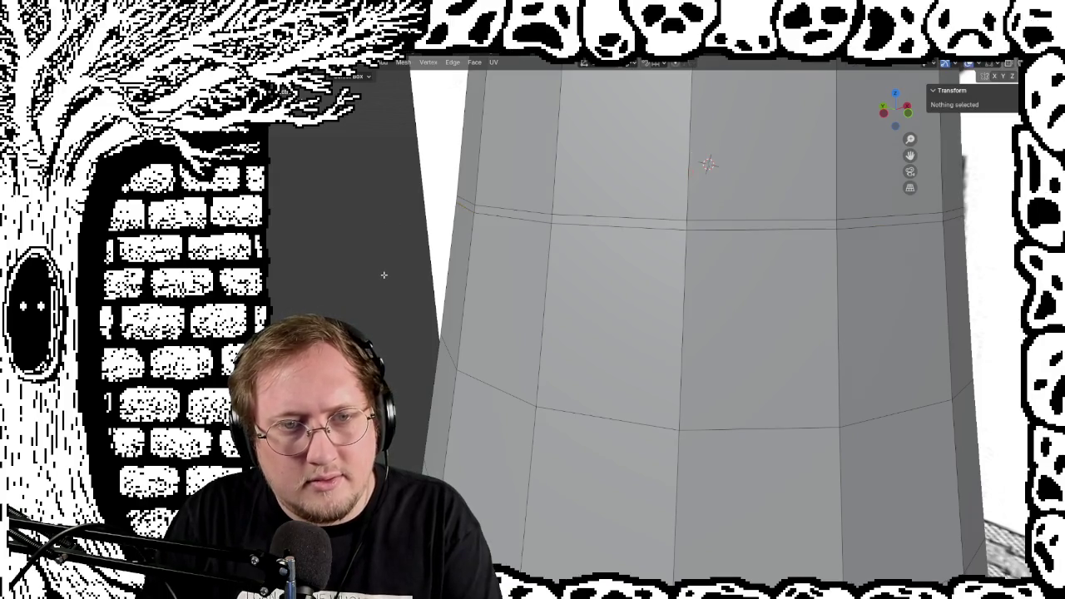
{"action": "mouse_move", "coordinate": [383, 272]}
{"action": "middle_mouse_down"}
{"action": "mouse_move", "coordinate": [371, 262]}
{"action": "mouse_move", "coordinate": [380, 259]}
{"action": "mouse_move", "coordinate": [388, 277]}
{"action": "mouse_move", "coordinate": [380, 268]}
{"action": "mouse_move", "coordinate": [538, 263]}
{"action": "mouse_move", "coordinate": [402, 237]}
{"action": "mouse_move", "coordinate": [420, 256]}
{"action": "middle_mouse_up"}
Level the view, then select and rescale a horizontal edge loop partway up the tower
{"action": "key", "text": "Tab"}
{"action": "middle_click_drag", "start_coordinate": [476, 202], "coordinate": [484, 335]}
{"action": "key", "text": "Tab"}
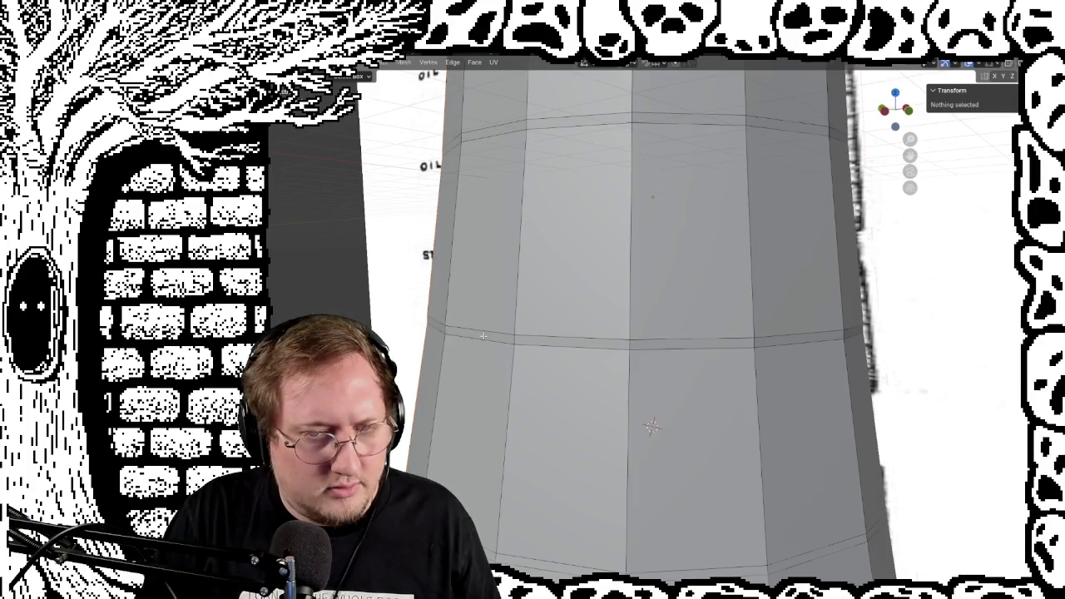
{"action": "left_click", "coordinate": [484, 341], "text": "alt"}
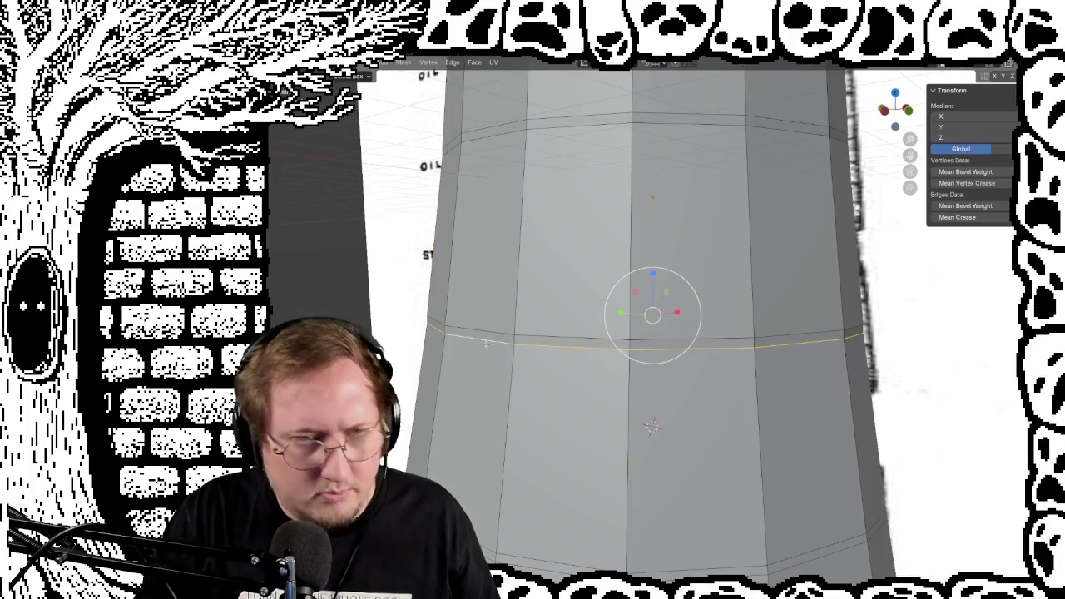
{"action": "middle_click_drag", "start_coordinate": [407, 228], "coordinate": [388, 248]}
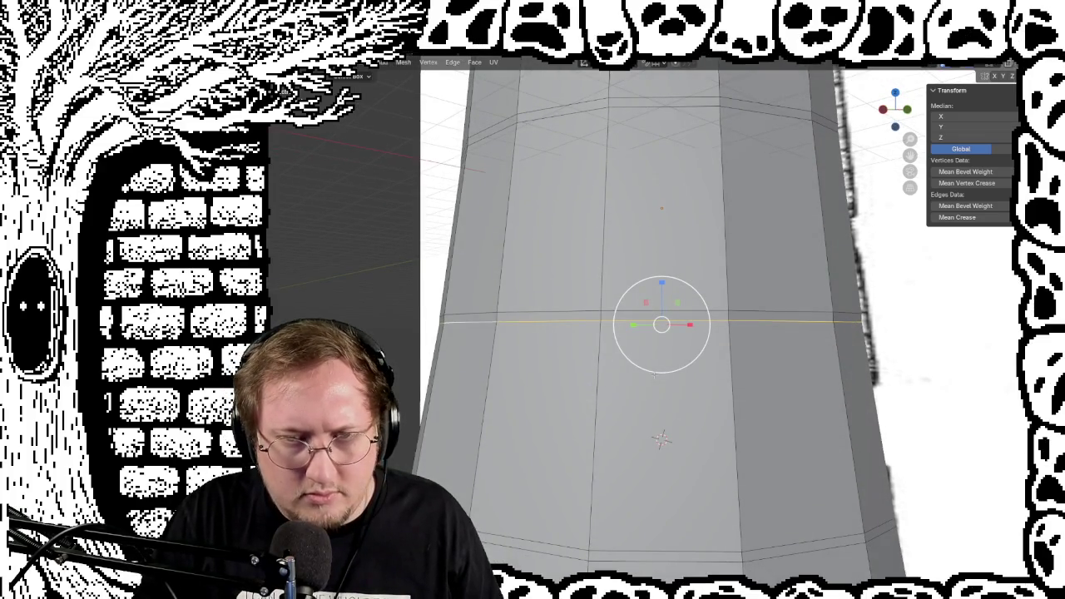
{"action": "key", "text": "s"}
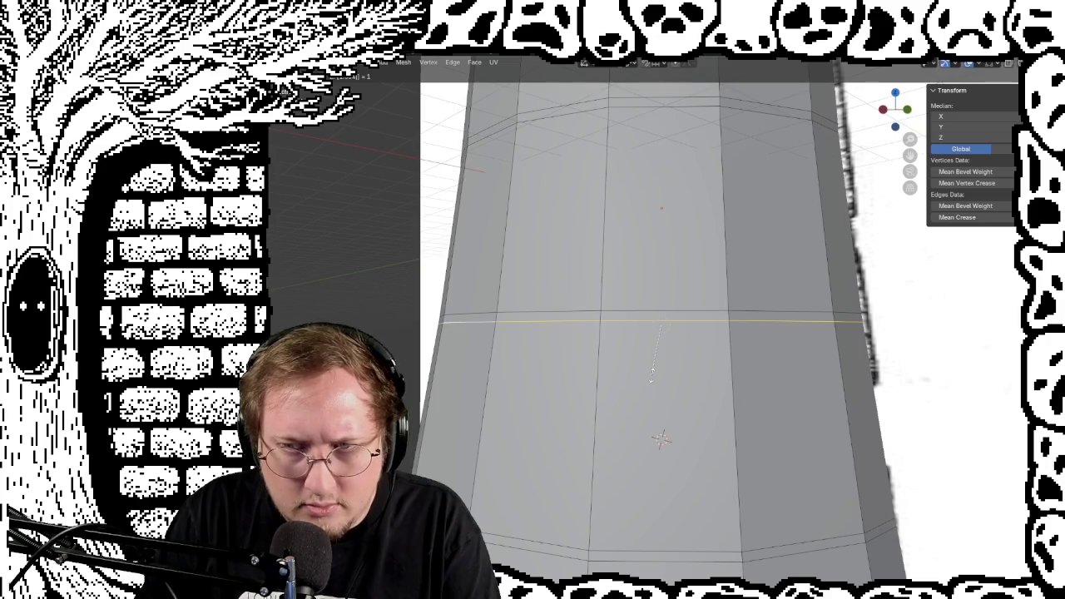
{"action": "key", "text": "shift+space"}
Select the upper ring of the tower and scale it to match the reference
{"action": "key", "text": "g"}
{"action": "mouse_move", "coordinate": [651, 378]}
{"action": "middle_mouse_down"}
{"action": "mouse_move", "coordinate": [636, 372]}
{"action": "mouse_move", "coordinate": [618, 390]}
{"action": "mouse_move", "coordinate": [502, 154]}
{"action": "middle_mouse_up"}
{"action": "left_click", "coordinate": [502, 154], "text": "alt"}
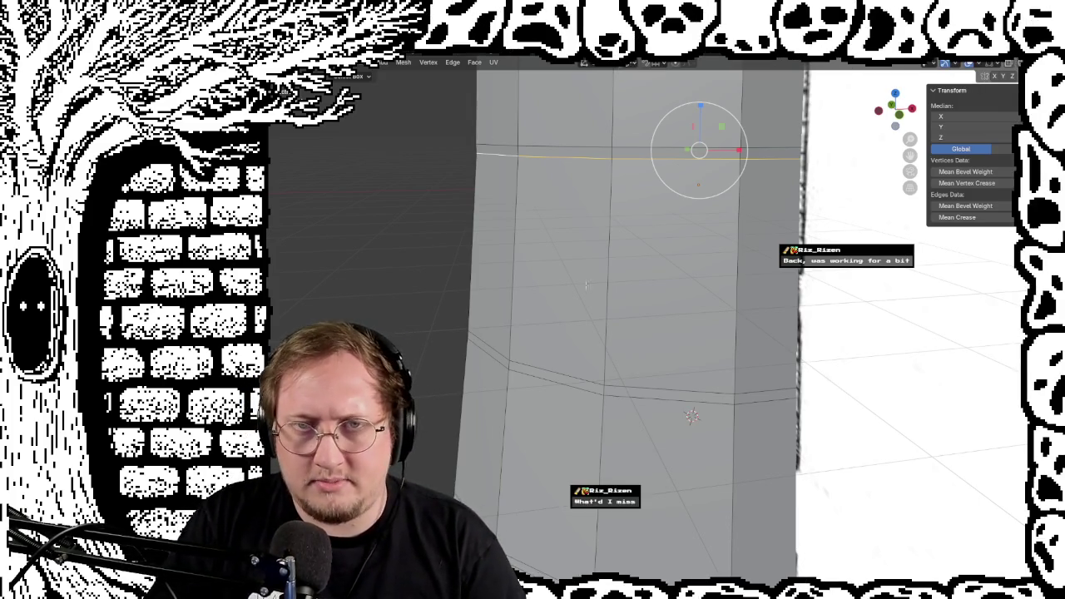
{"action": "key", "text": "s"}
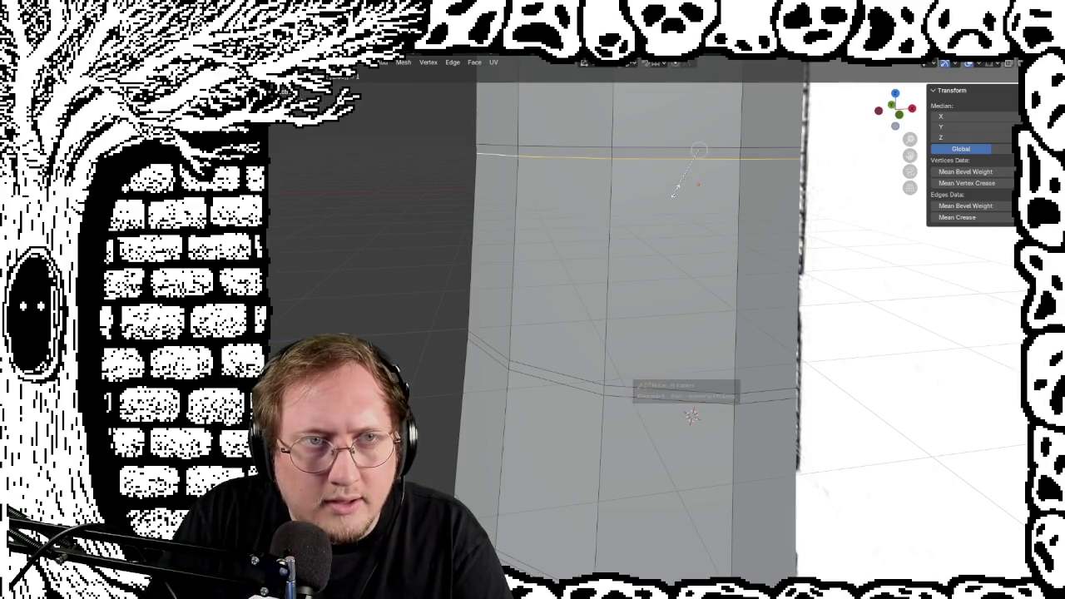
{"action": "left_click", "coordinate": [675, 192]}
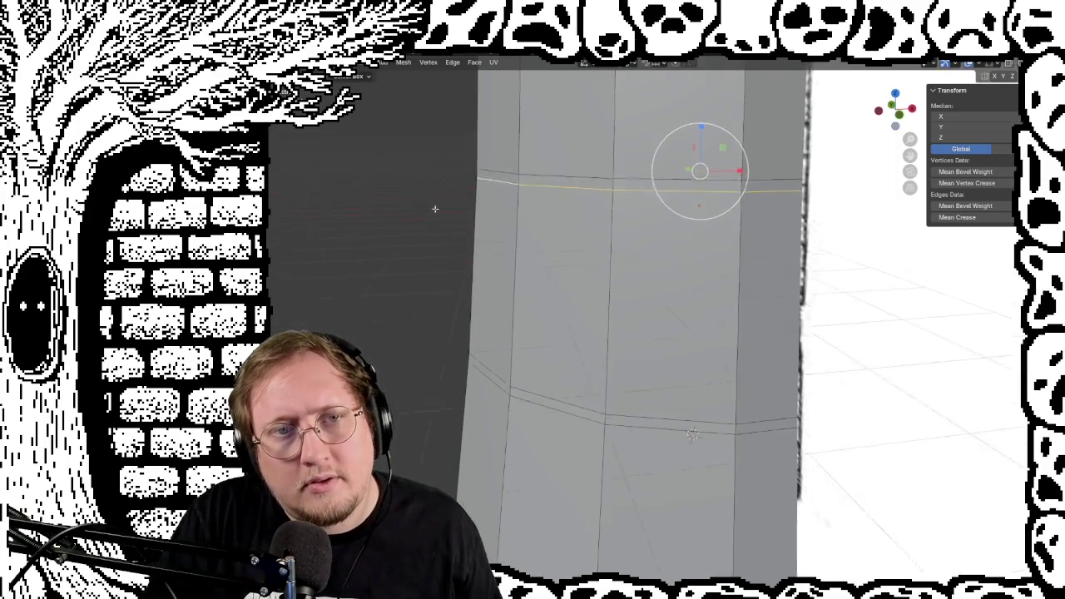
Bevel the upper edge loop into a thin double band
{"action": "middle_click_drag", "start_coordinate": [445, 224], "coordinate": [483, 306], "text": "shift"}
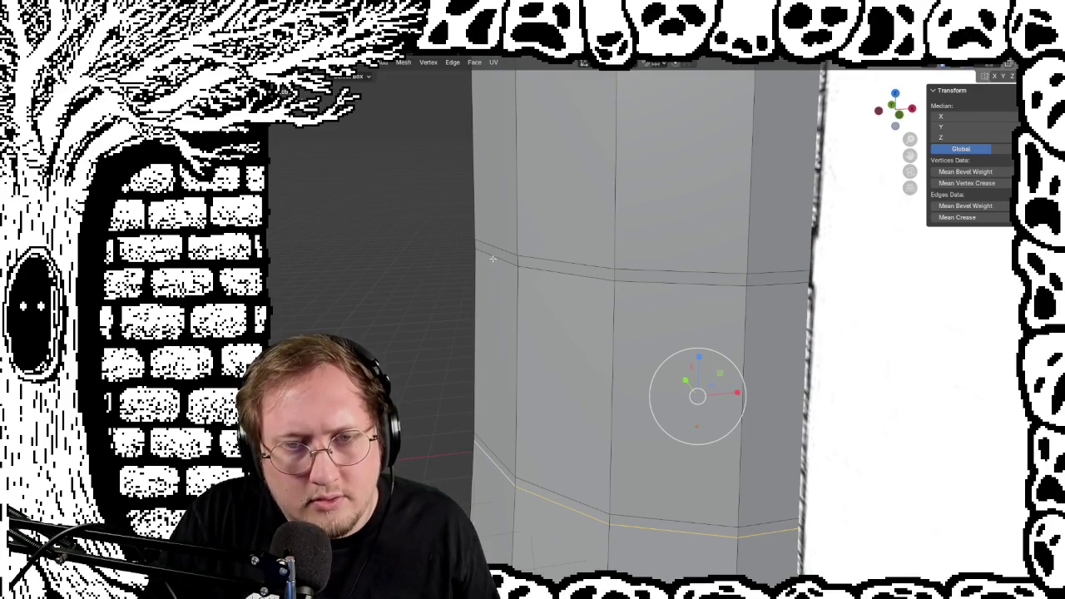
{"action": "left_click", "coordinate": [493, 255], "text": "alt"}
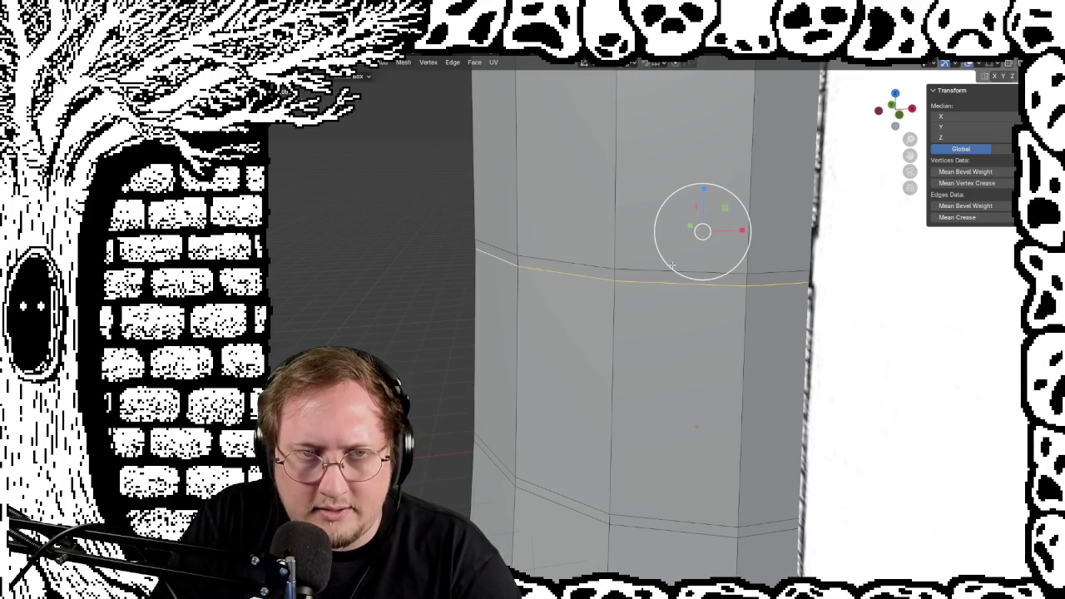
{"action": "key", "text": "ctrl+b"}
{"action": "type", "text": "1"}
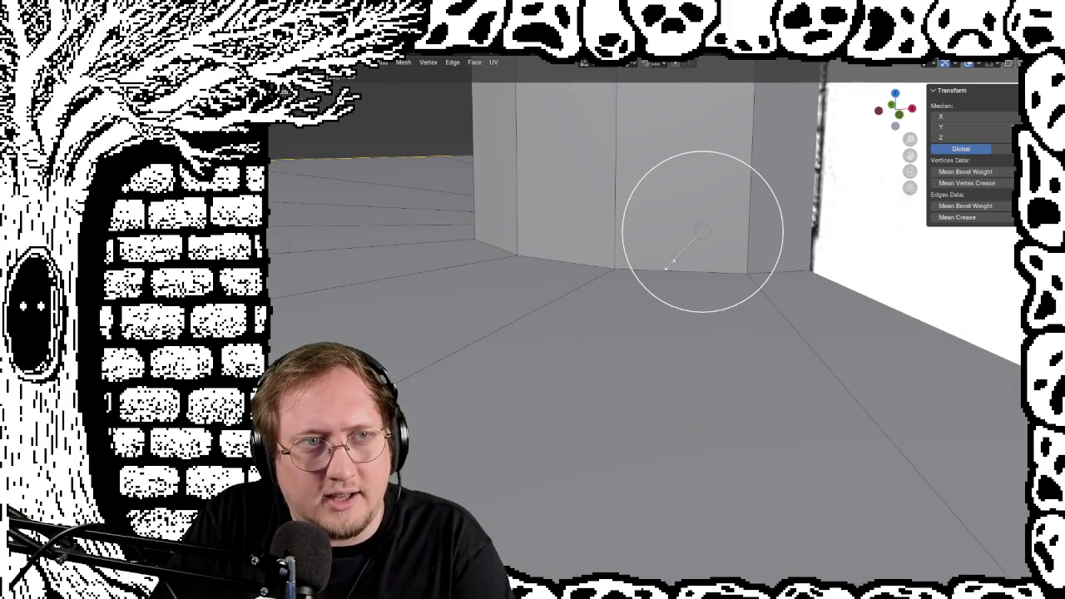
{"action": "key", "text": "BackSpace"}
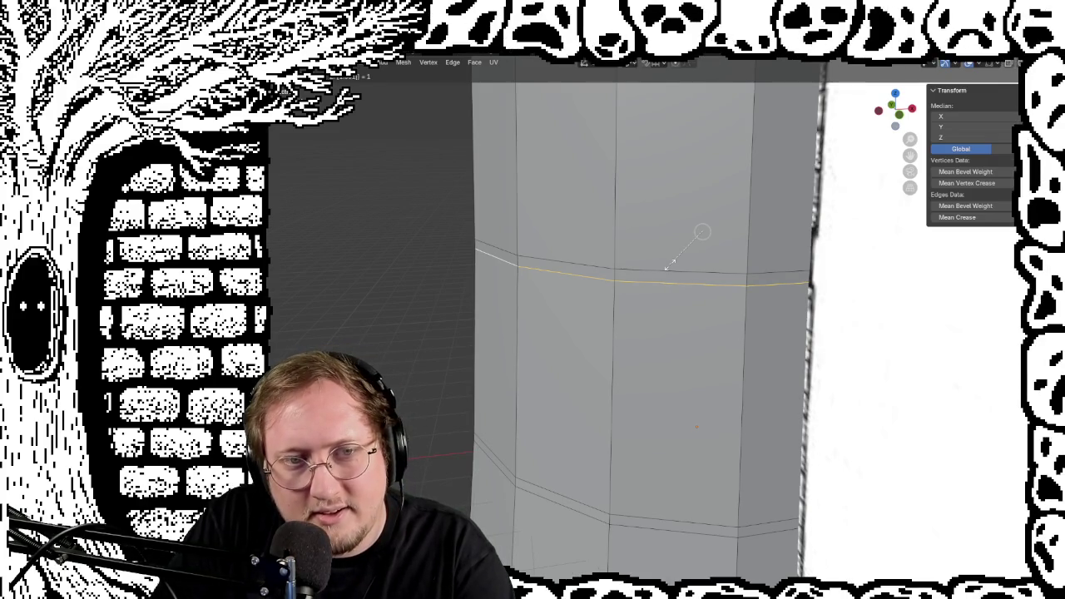
{"action": "key", "text": "Escape"}
Select the next horizontal edge loop and scale it
{"action": "mouse_move", "coordinate": [627, 267]}
{"action": "middle_mouse_down"}
{"action": "mouse_move", "coordinate": [577, 238]}
{"action": "mouse_move", "coordinate": [559, 368]}
{"action": "mouse_move", "coordinate": [559, 355]}
{"action": "middle_mouse_up"}
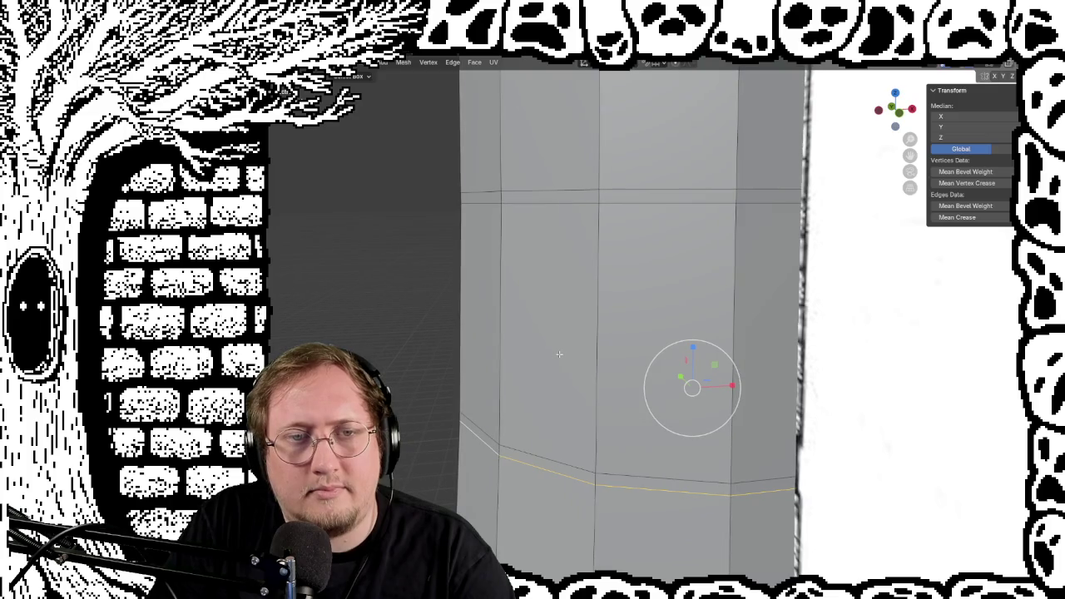
{"action": "left_click", "coordinate": [563, 205], "text": "alt"}
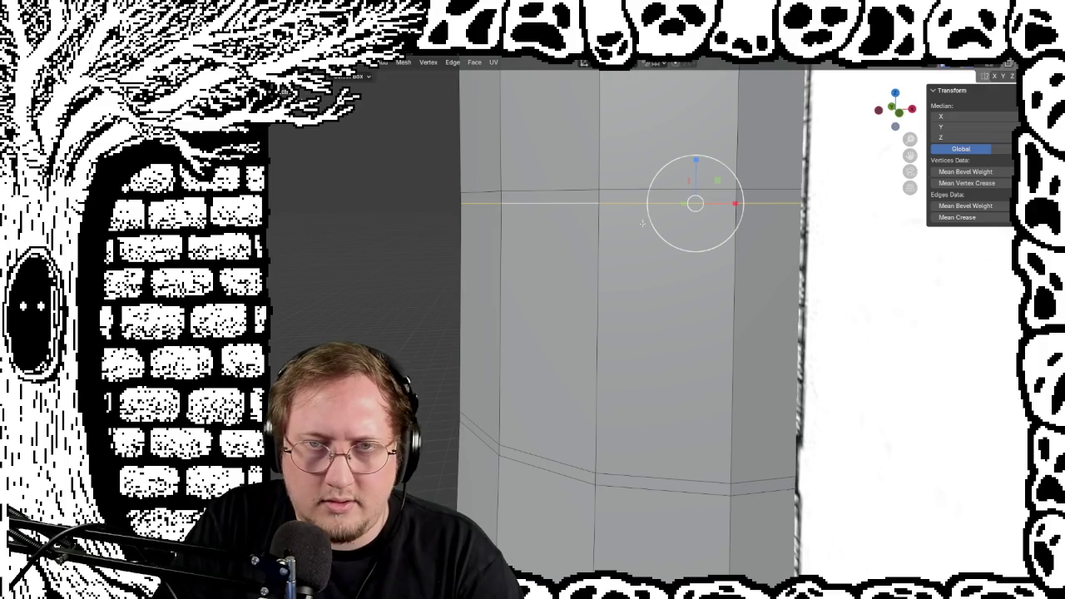
{"action": "key", "text": "s"}
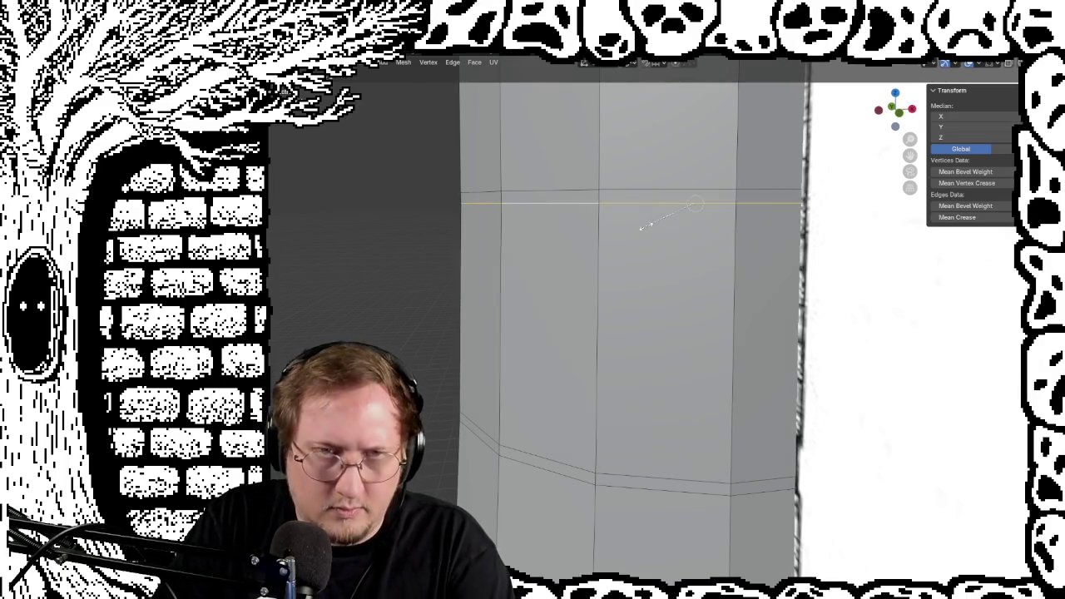
{"action": "left_click", "coordinate": [643, 226]}
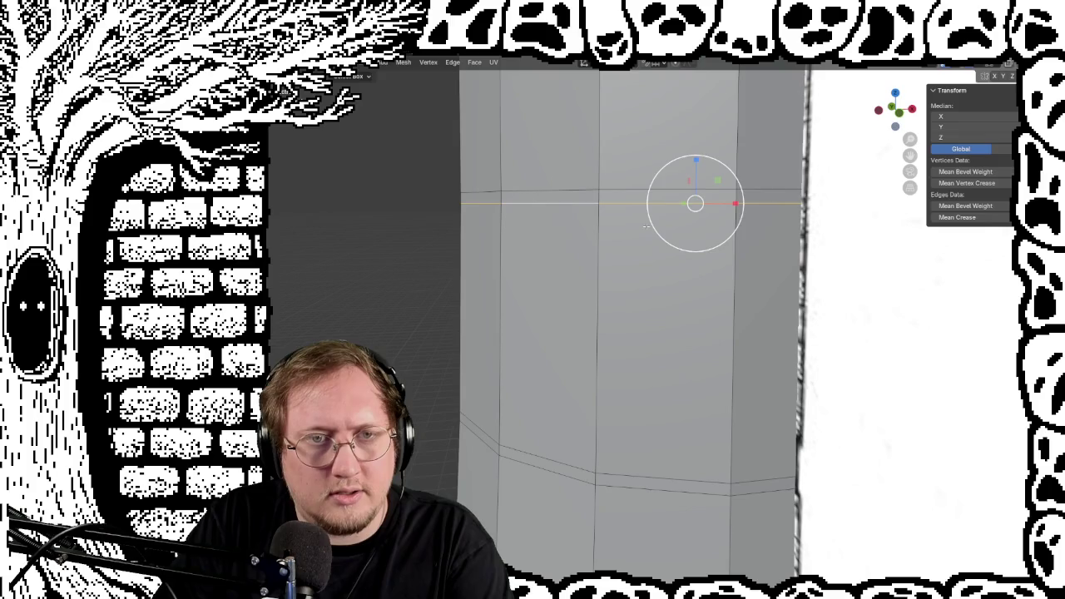
{"action": "middle_click_drag", "start_coordinate": [585, 246], "coordinate": [568, 376]}
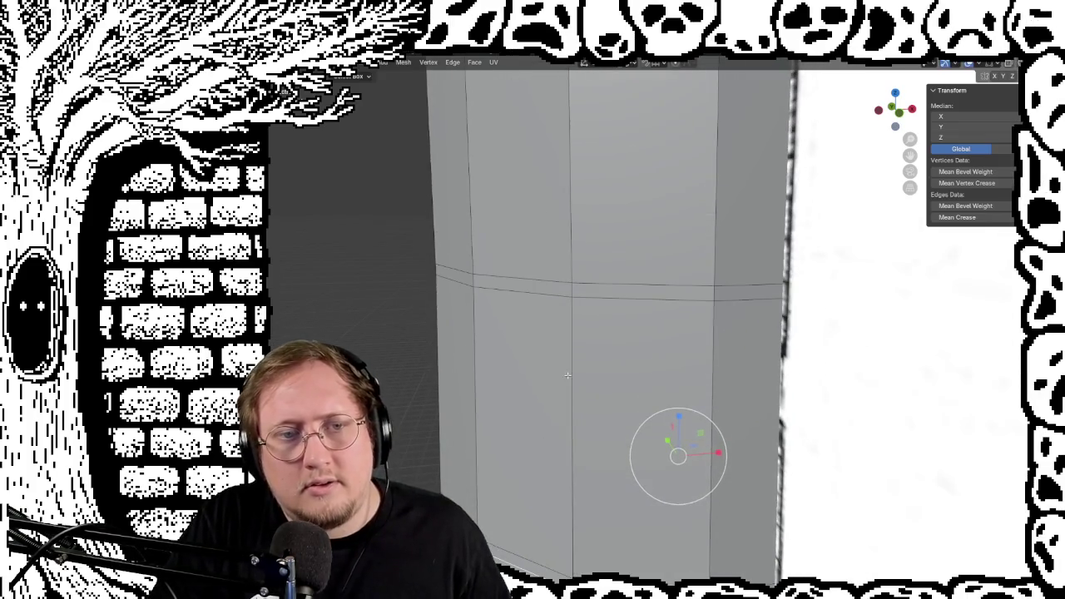
Scale the lower-section edge loop outward to form a ledge
{"action": "left_click", "coordinate": [540, 297]}
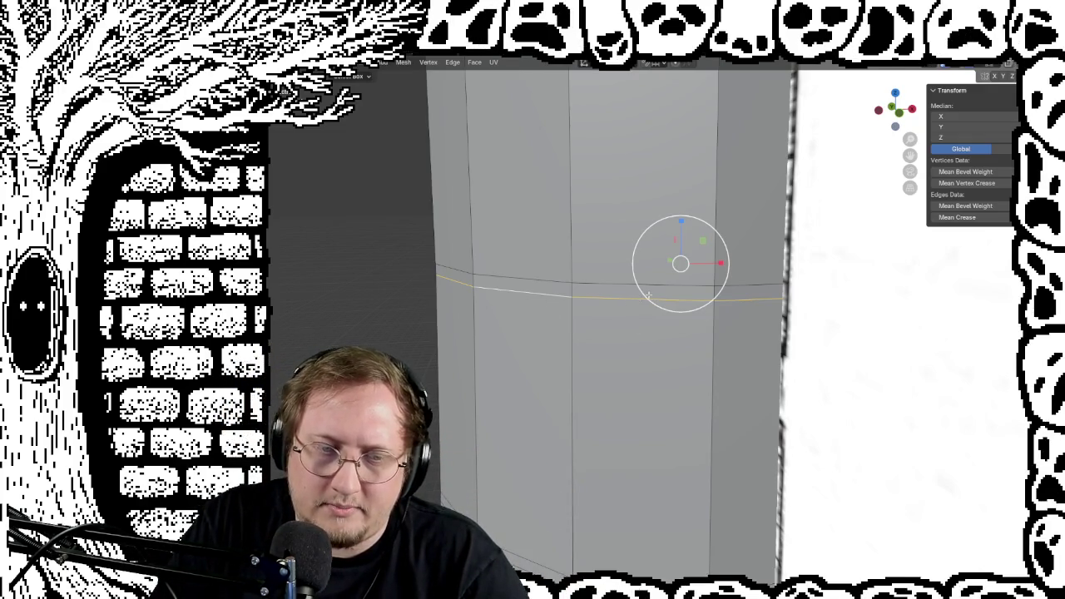
{"action": "key", "text": "s"}
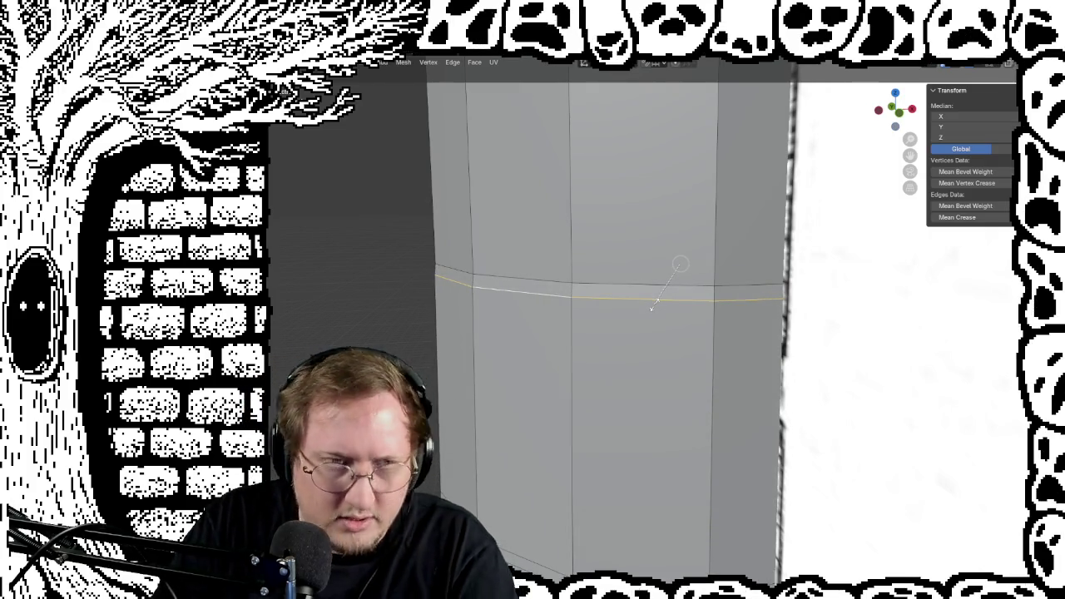
{"action": "type", "text": "1"}
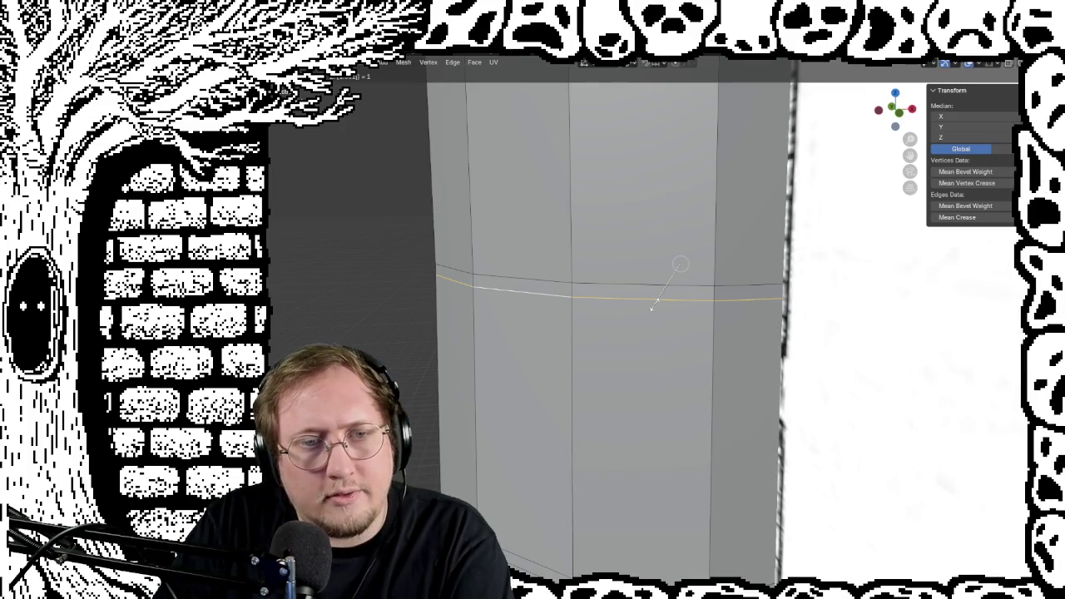
{"action": "key", "text": "Return"}
{"action": "middle_click_drag", "start_coordinate": [519, 233], "coordinate": [542, 437], "text": "shift"}
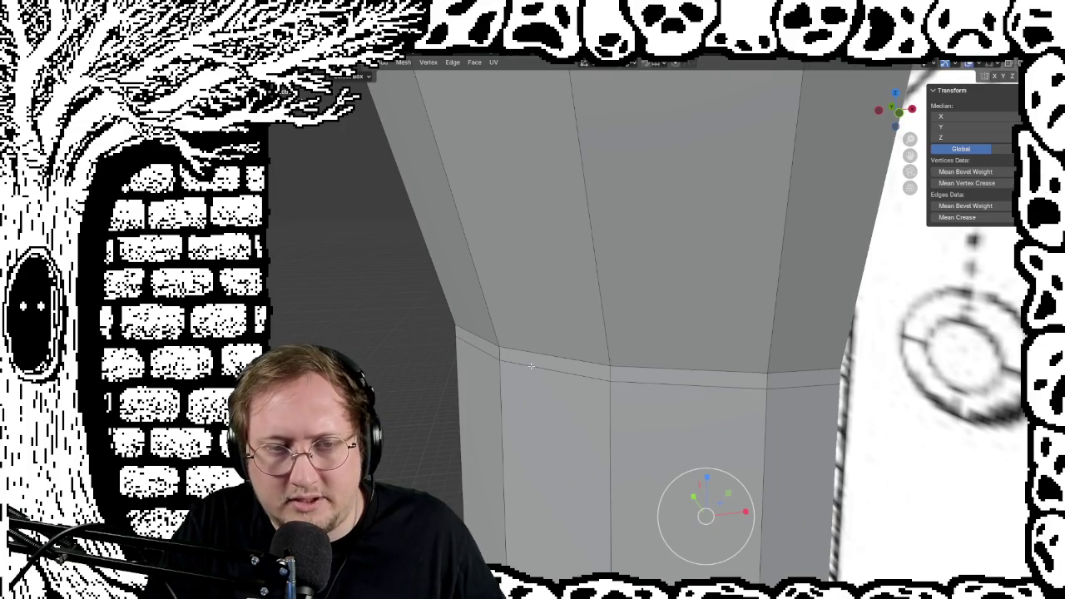
Resize another column edge loop, then deselect all and zoom out to the whole lighthouse
{"action": "middle_click_drag", "start_coordinate": [523, 328], "coordinate": [580, 311]}
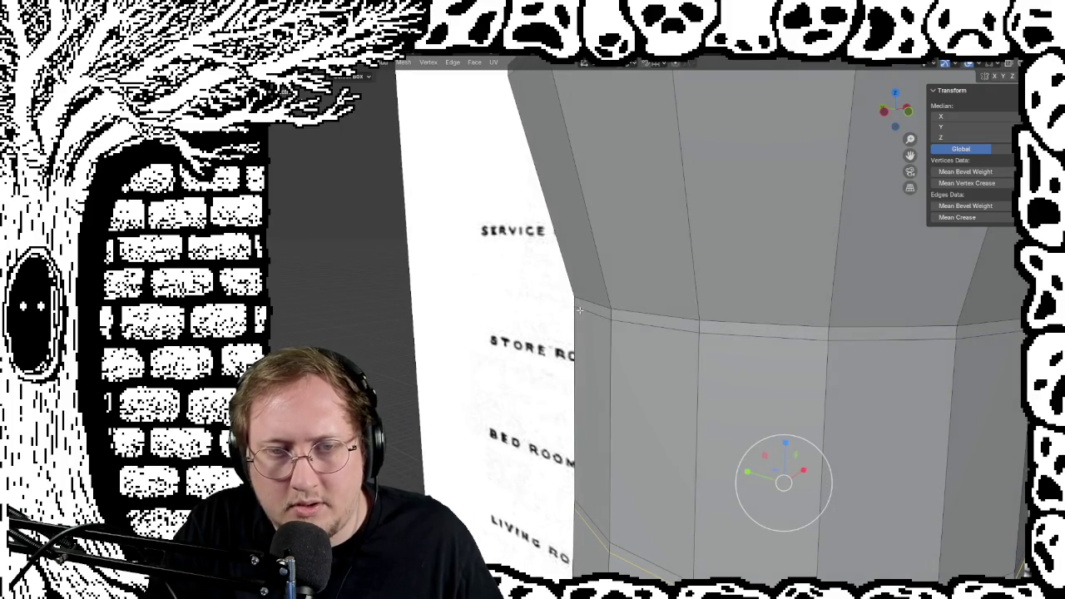
{"action": "left_click", "coordinate": [583, 310], "text": "alt"}
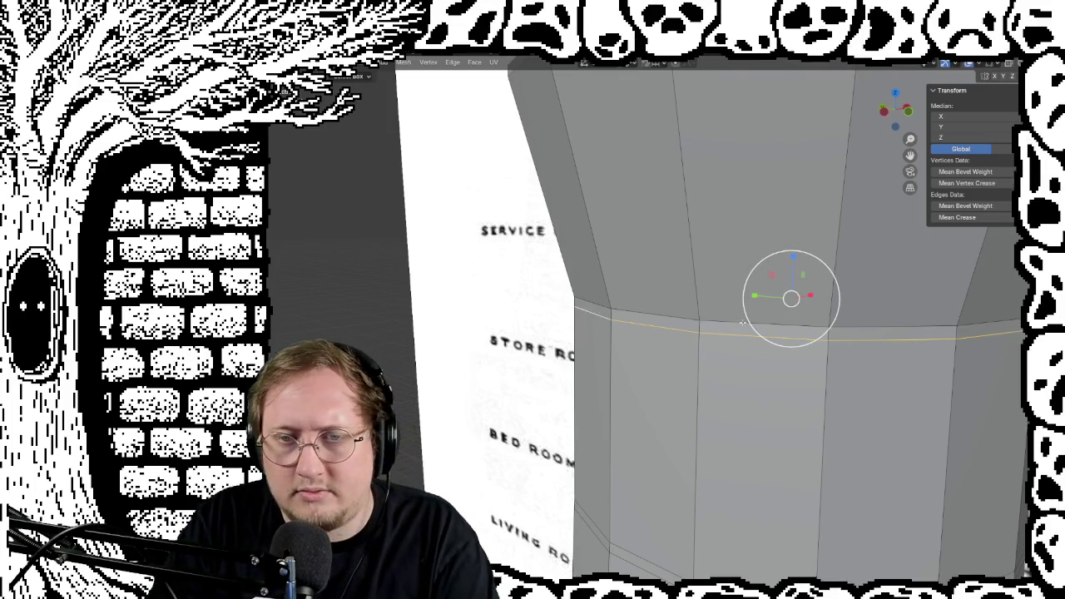
{"action": "key", "text": "s"}
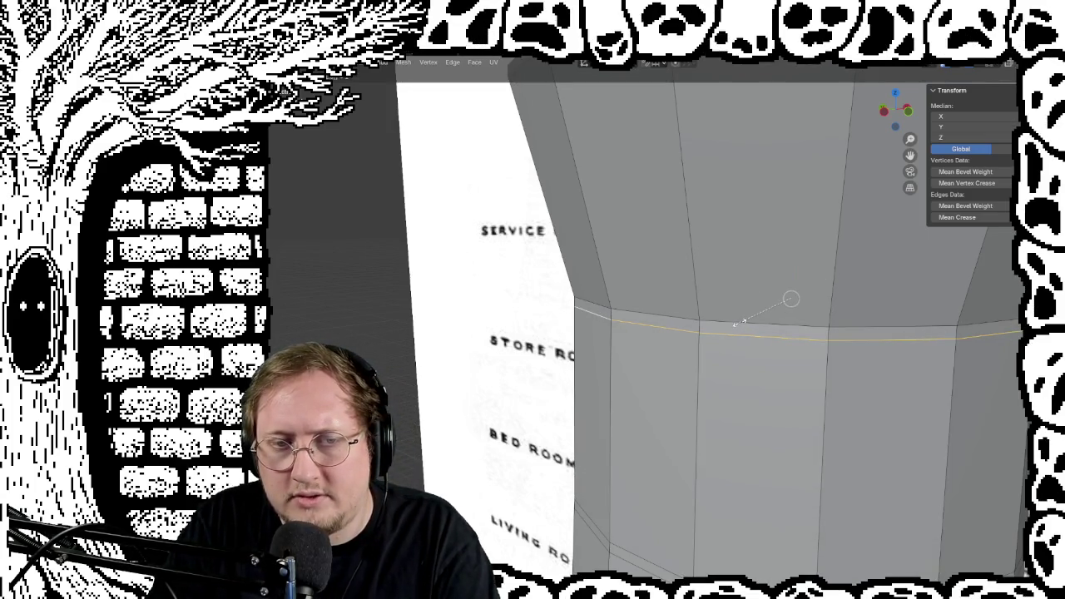
{"action": "left_click", "coordinate": [790, 298]}
{"action": "mouse_move", "coordinate": [790, 298]}
{"action": "middle_mouse_down"}
{"action": "mouse_move", "coordinate": [588, 315]}
{"action": "mouse_move", "coordinate": [580, 303]}
{"action": "middle_mouse_up"}
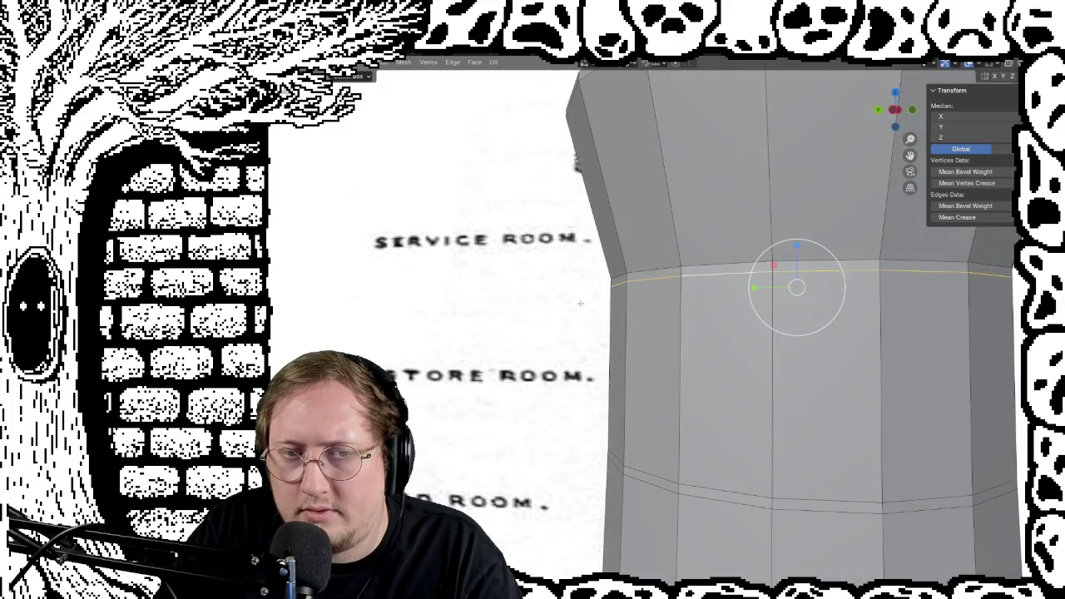
{"action": "key", "text": "alt+a"}
{"action": "scroll", "coordinate": [499, 327], "scroll_direction": "down", "scroll_amount": 5}
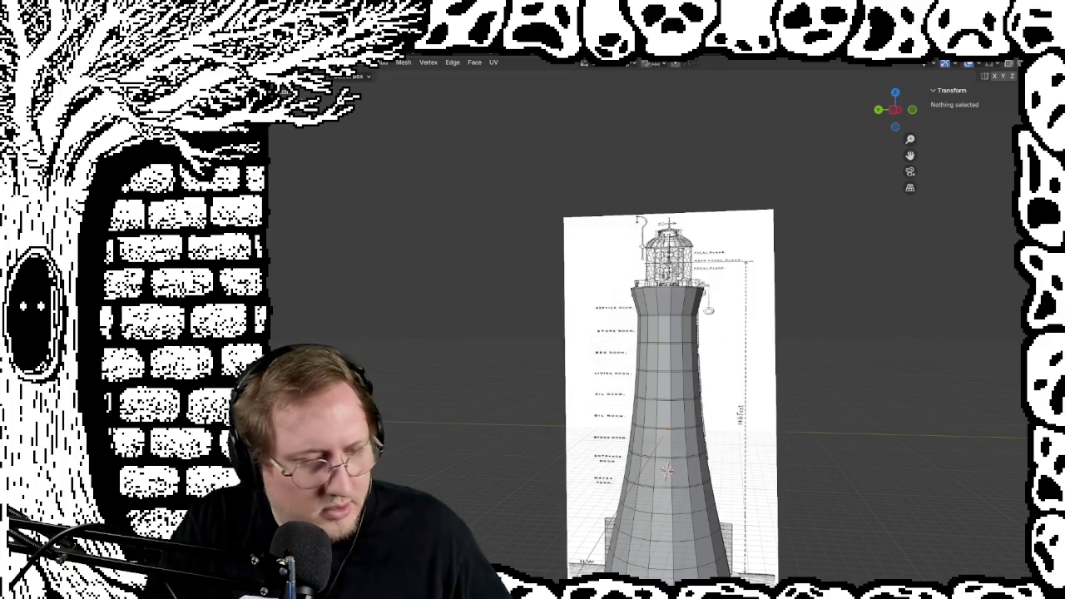
Select the tower, zoom in at an angle, and preview then cancel a loop cut
{"action": "left_click", "coordinate": [670, 375]}
{"action": "scroll", "coordinate": [639, 326], "scroll_direction": "up", "scroll_amount": 4}
{"action": "scroll", "coordinate": [785, 508], "scroll_direction": "up", "scroll_amount": 3}
{"action": "mouse_move", "coordinate": [786, 508]}
{"action": "middle_mouse_down"}
{"action": "mouse_move", "coordinate": [575, 429]}
{"action": "mouse_move", "coordinate": [518, 493]}
{"action": "mouse_move", "coordinate": [650, 373]}
{"action": "mouse_move", "coordinate": [618, 418]}
{"action": "mouse_move", "coordinate": [630, 484]}
{"action": "mouse_move", "coordinate": [640, 442]}
{"action": "mouse_move", "coordinate": [660, 464]}
{"action": "mouse_move", "coordinate": [710, 395]}
{"action": "middle_mouse_up"}
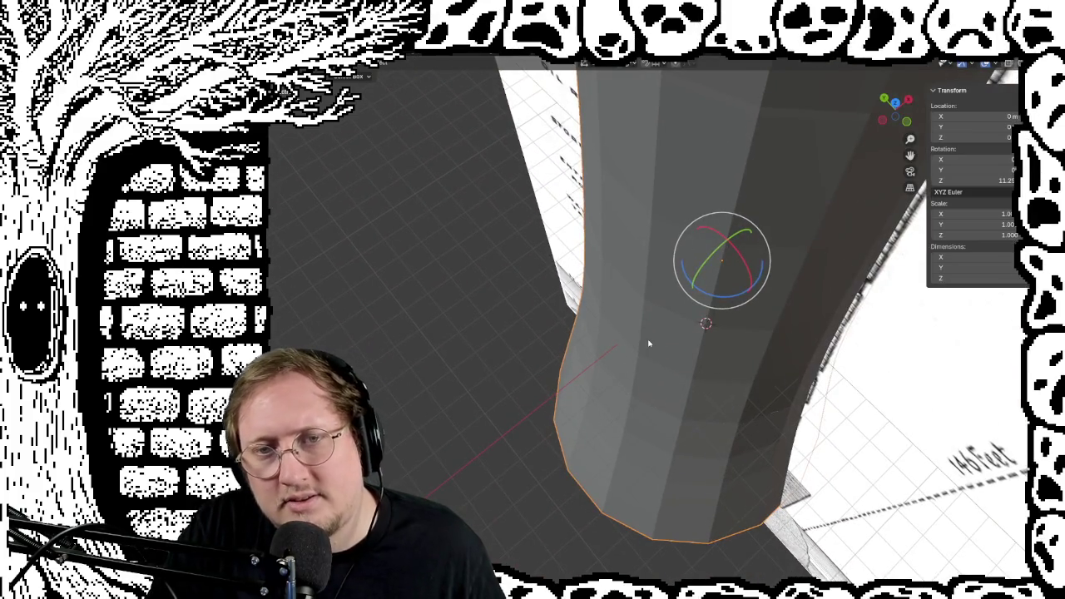
{"action": "key", "text": "Tab"}
{"action": "key", "text": "ctrl+r"}
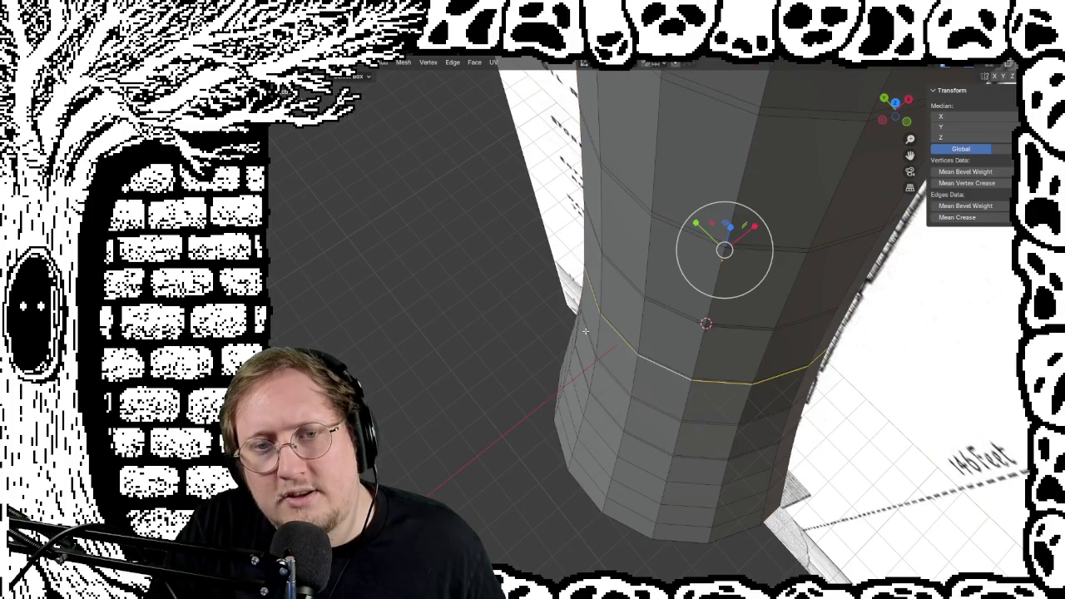
{"action": "key", "text": "Tab"}
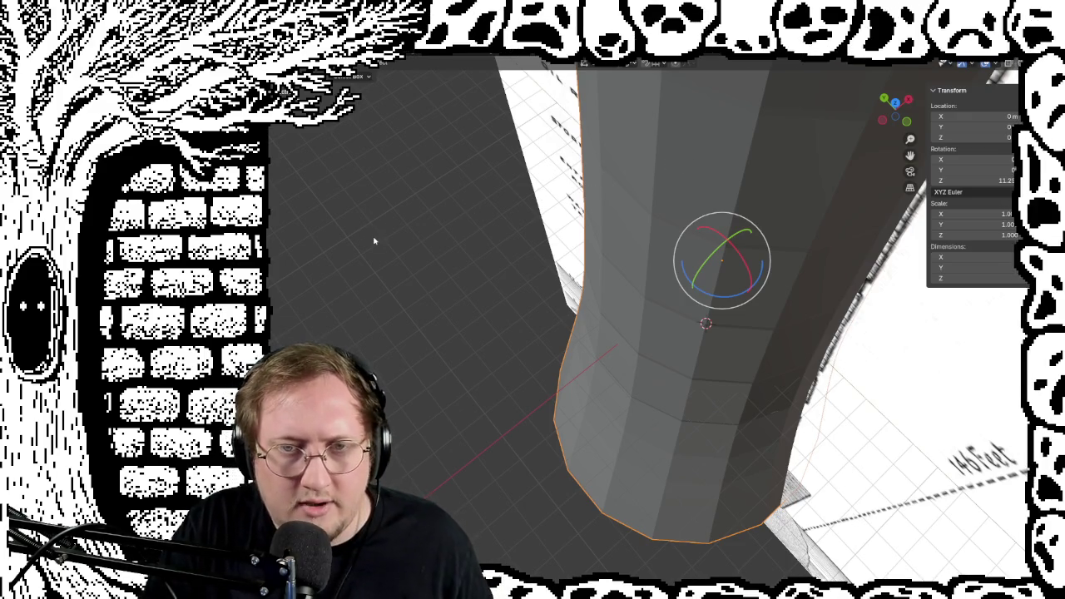
Re-enter Edit Mode and zoom in on the tower's lower section
{"action": "key", "text": "Tab"}
{"action": "key", "text": "Tab"}
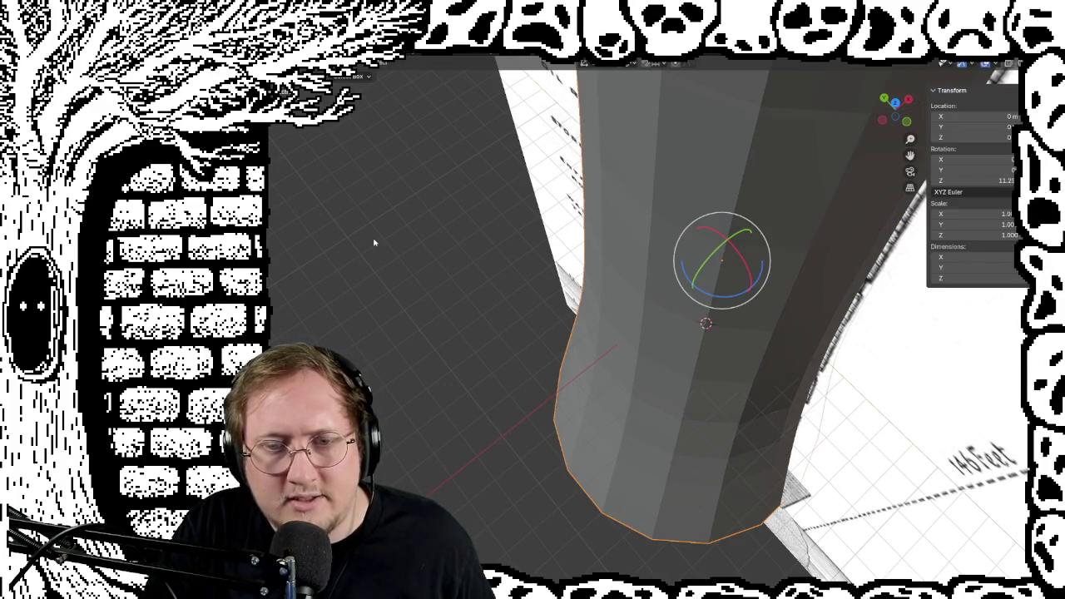
{"action": "scroll", "coordinate": [679, 323], "scroll_direction": "up", "scroll_amount": 1}
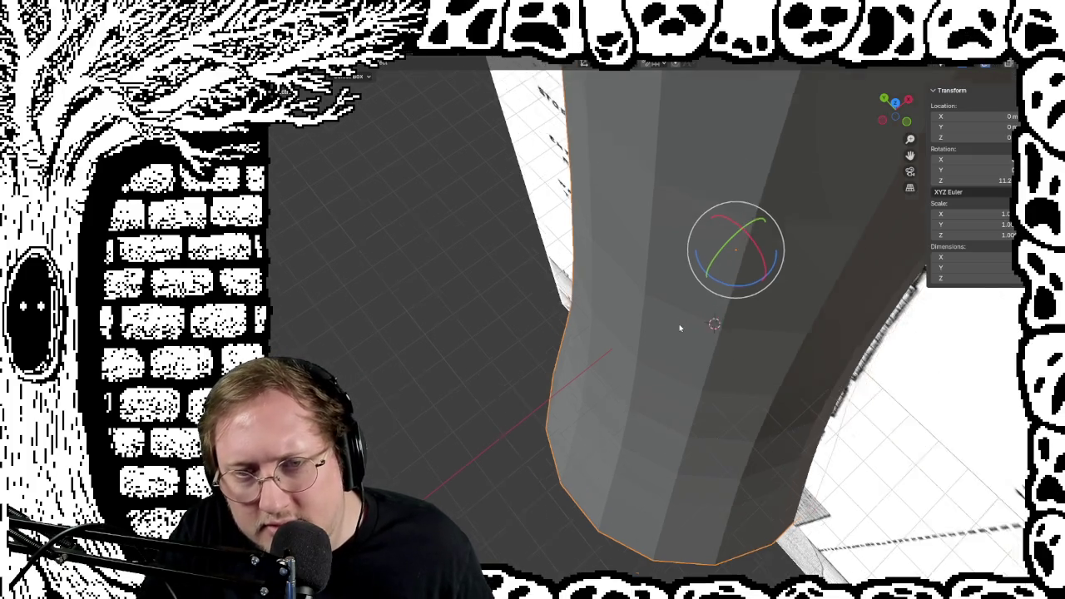
{"action": "scroll", "coordinate": [679, 323], "scroll_direction": "up", "scroll_amount": 1}
{"action": "scroll", "coordinate": [679, 324], "scroll_direction": "up", "scroll_amount": 1}
{"action": "mouse_move", "coordinate": [682, 268]}
{"action": "middle_mouse_down"}
{"action": "mouse_move", "coordinate": [647, 280]}
{"action": "mouse_move", "coordinate": [646, 256]}
{"action": "mouse_move", "coordinate": [647, 307]}
{"action": "mouse_move", "coordinate": [634, 291]}
{"action": "mouse_move", "coordinate": [582, 296]}
{"action": "mouse_move", "coordinate": [699, 298]}
{"action": "mouse_move", "coordinate": [690, 304]}
{"action": "middle_mouse_up"}
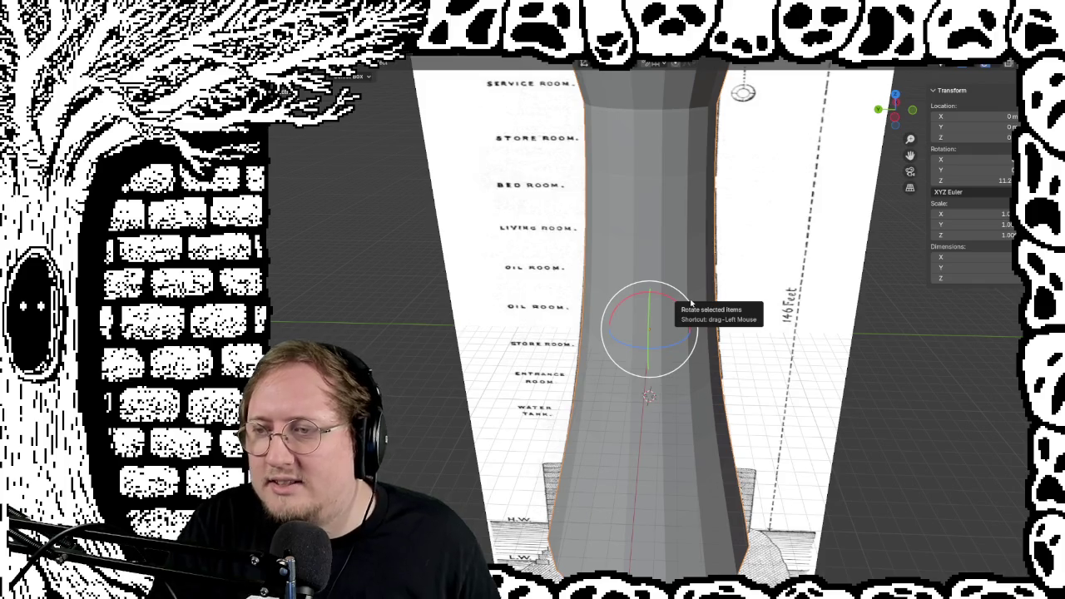
Face the tower straight on, enable X-ray, and hide the reference drawing
{"action": "scroll", "coordinate": [702, 274], "scroll_direction": "down", "scroll_amount": 4}
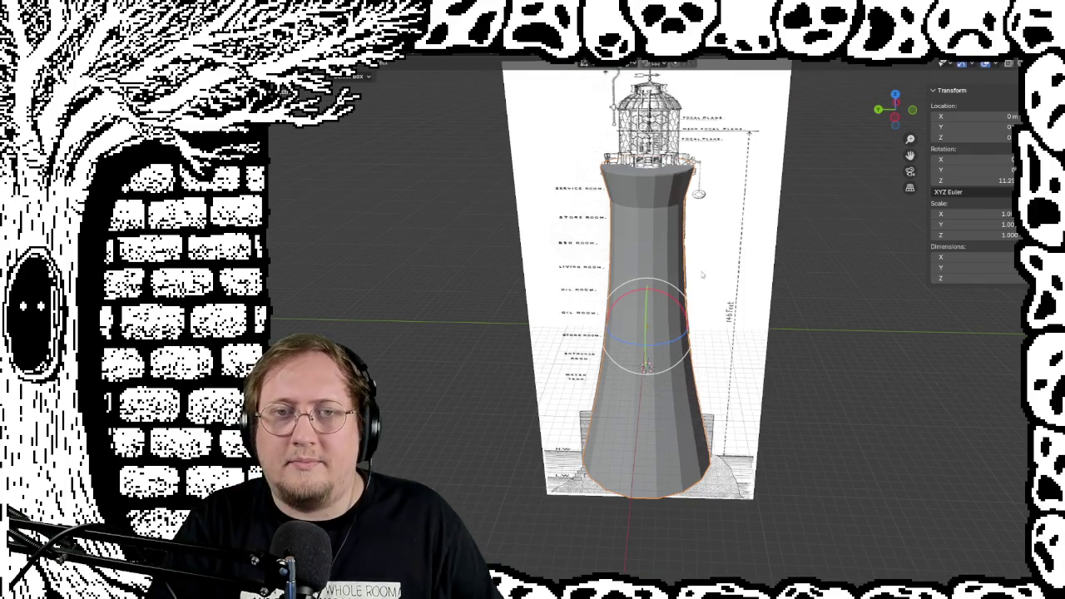
{"action": "middle_click_drag", "start_coordinate": [707, 285], "coordinate": [842, 208]}
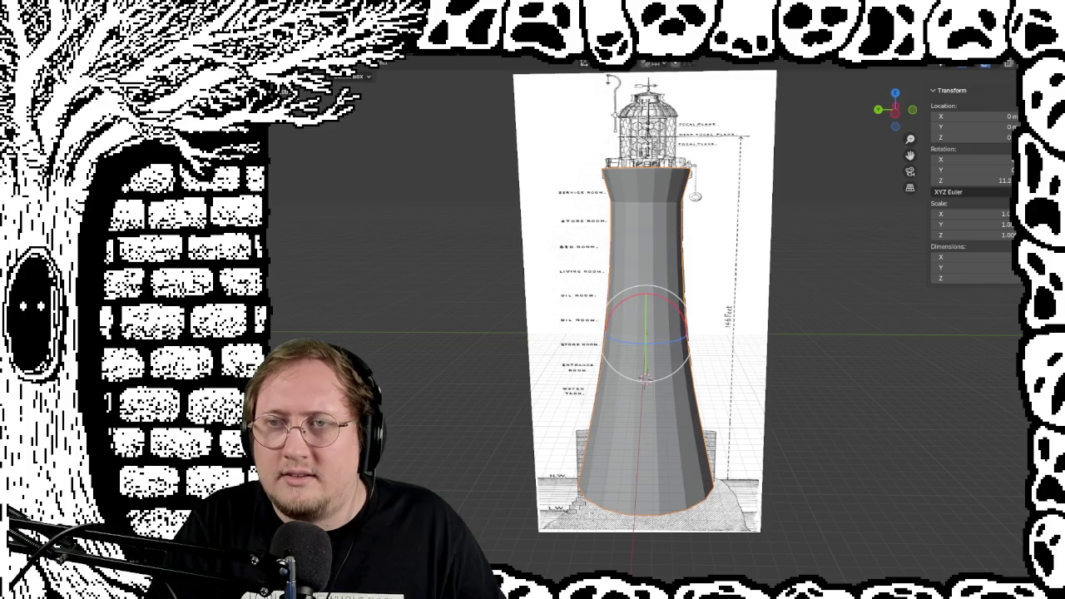
{"action": "key", "text": "alt+z"}
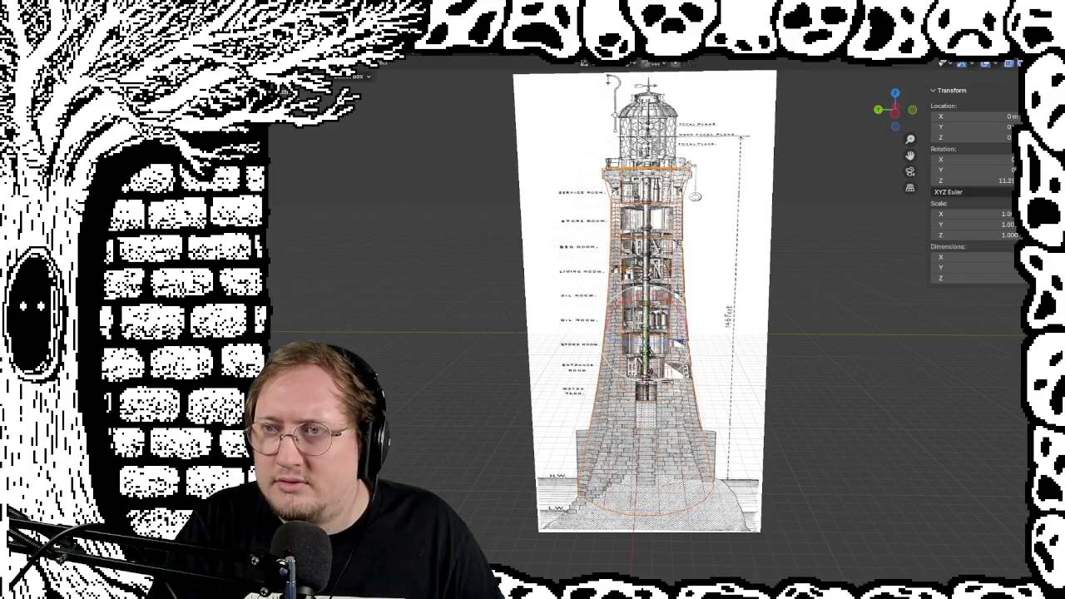
{"action": "key", "text": "shift+h"}
Zoom in, enter Edit Mode, and orbit to reveal the stairs inside the tower
{"action": "scroll", "coordinate": [721, 432], "scroll_direction": "up", "scroll_amount": 4}
{"action": "mouse_move", "coordinate": [733, 443]}
{"action": "middle_mouse_down"}
{"action": "mouse_move", "coordinate": [751, 418]}
{"action": "mouse_move", "coordinate": [699, 469]}
{"action": "middle_mouse_up"}
{"action": "key", "text": "Tab"}
{"action": "mouse_move", "coordinate": [748, 499]}
{"action": "middle_mouse_down"}
{"action": "mouse_move", "coordinate": [748, 518]}
{"action": "mouse_move", "coordinate": [754, 461]}
{"action": "middle_mouse_up"}
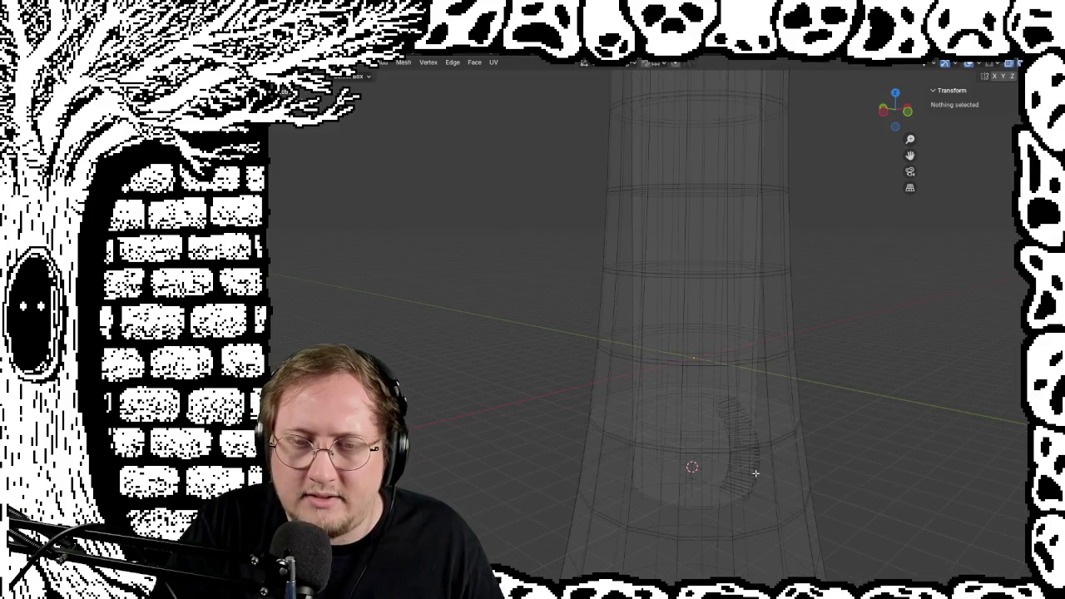
Separate the linked stair geometry into its own object and reposition it inside the tower
{"action": "key", "text": "l"}
{"action": "key", "text": "p"}
{"action": "left_click", "coordinate": [742, 468]}
{"action": "key", "text": "Tab"}
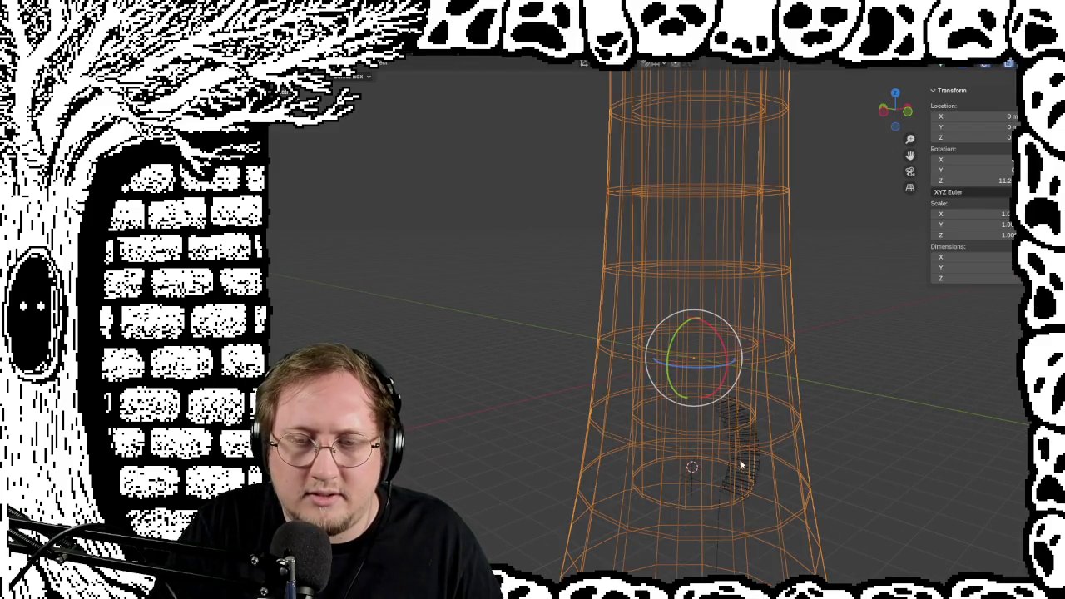
{"action": "left_click", "coordinate": [741, 468]}
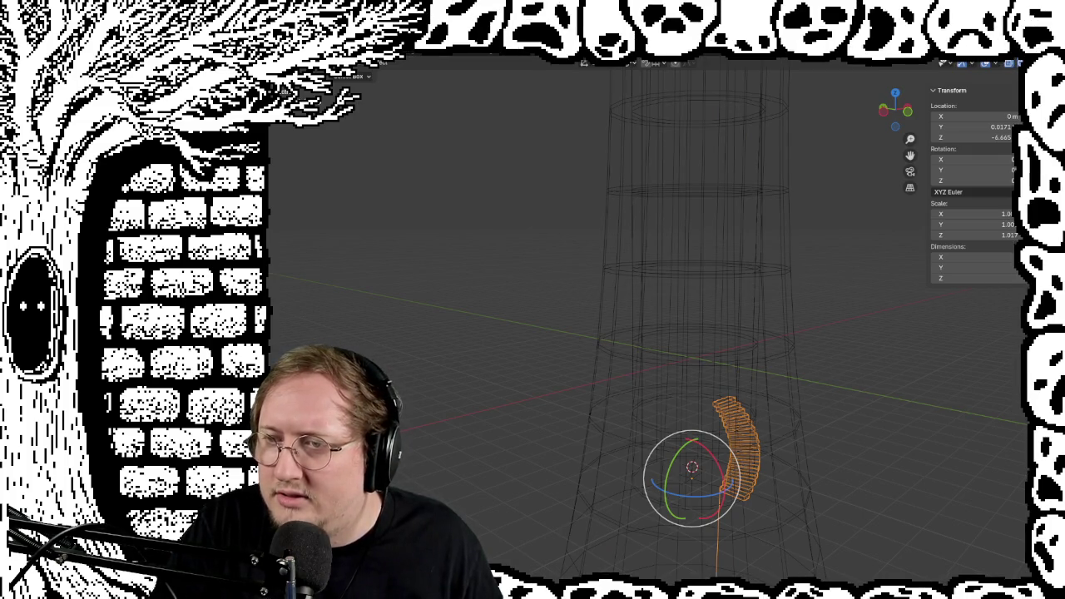
{"action": "mouse_move", "coordinate": [840, 325]}
{"action": "middle_mouse_down"}
{"action": "mouse_move", "coordinate": [827, 285]}
{"action": "mouse_move", "coordinate": [887, 266]}
{"action": "mouse_move", "coordinate": [787, 242]}
{"action": "mouse_move", "coordinate": [761, 263]}
{"action": "mouse_move", "coordinate": [771, 214]}
{"action": "mouse_move", "coordinate": [771, 308]}
{"action": "mouse_move", "coordinate": [762, 297]}
{"action": "middle_mouse_up"}
{"action": "left_click", "coordinate": [757, 293]}
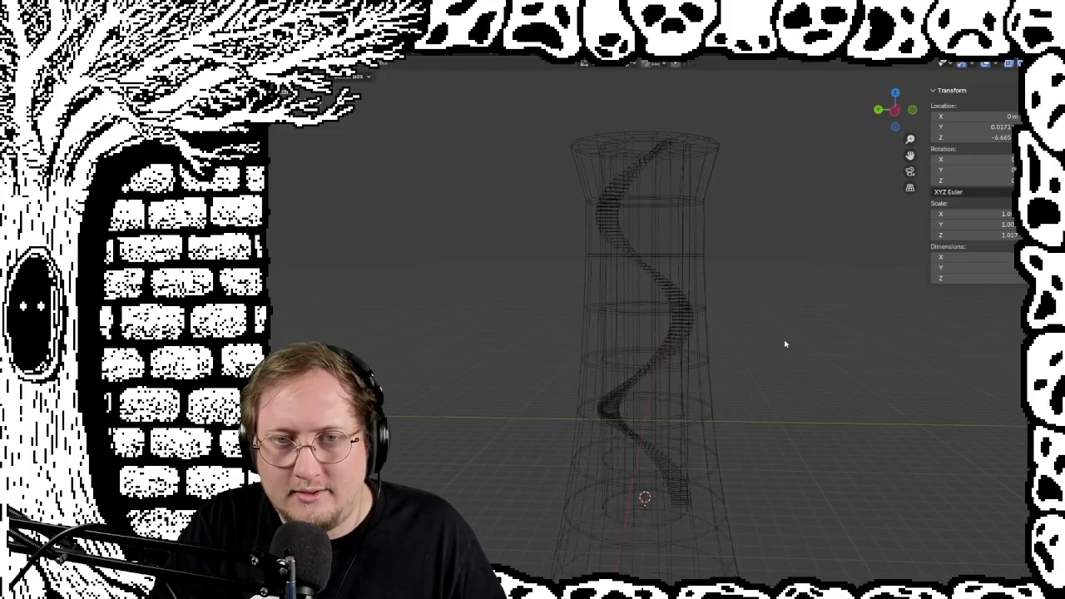
Orbit around the tower and staircase, ending on an upright front view
{"action": "mouse_move", "coordinate": [784, 361]}
{"action": "middle_mouse_down"}
{"action": "mouse_move", "coordinate": [765, 437]}
{"action": "mouse_move", "coordinate": [767, 340]}
{"action": "mouse_move", "coordinate": [860, 325]}
{"action": "middle_mouse_up"}
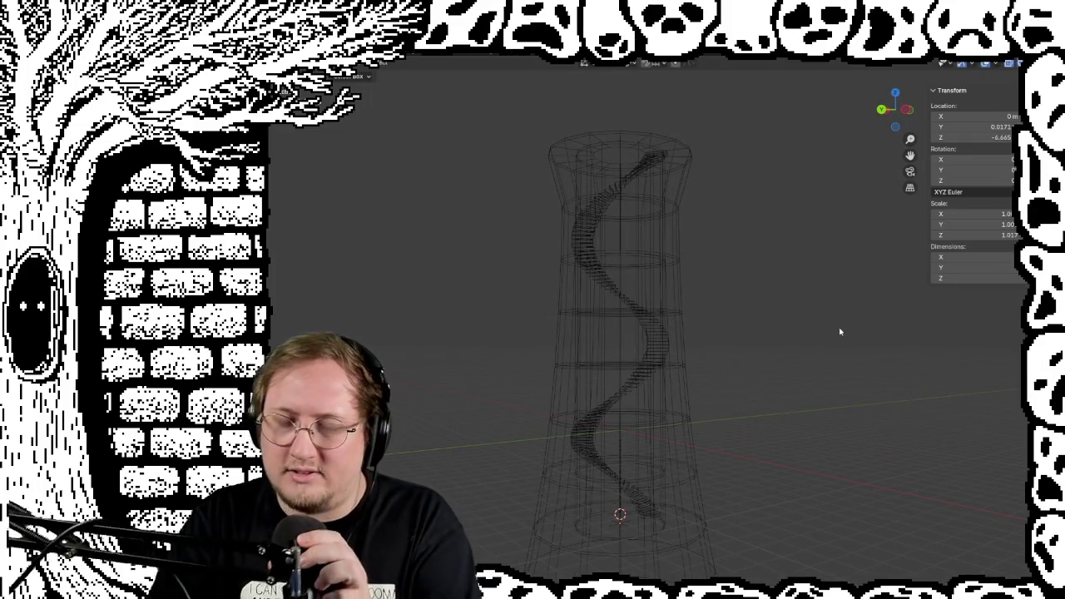
{"action": "mouse_move", "coordinate": [770, 290]}
{"action": "middle_mouse_down"}
{"action": "mouse_move", "coordinate": [745, 317]}
{"action": "mouse_move", "coordinate": [656, 332]}
{"action": "mouse_move", "coordinate": [466, 325]}
{"action": "mouse_move", "coordinate": [690, 327]}
{"action": "mouse_move", "coordinate": [982, 361]}
{"action": "mouse_move", "coordinate": [537, 309]}
{"action": "mouse_move", "coordinate": [863, 331]}
{"action": "mouse_move", "coordinate": [677, 302]}
{"action": "mouse_move", "coordinate": [311, 299]}
{"action": "mouse_move", "coordinate": [605, 325]}
{"action": "middle_mouse_up"}
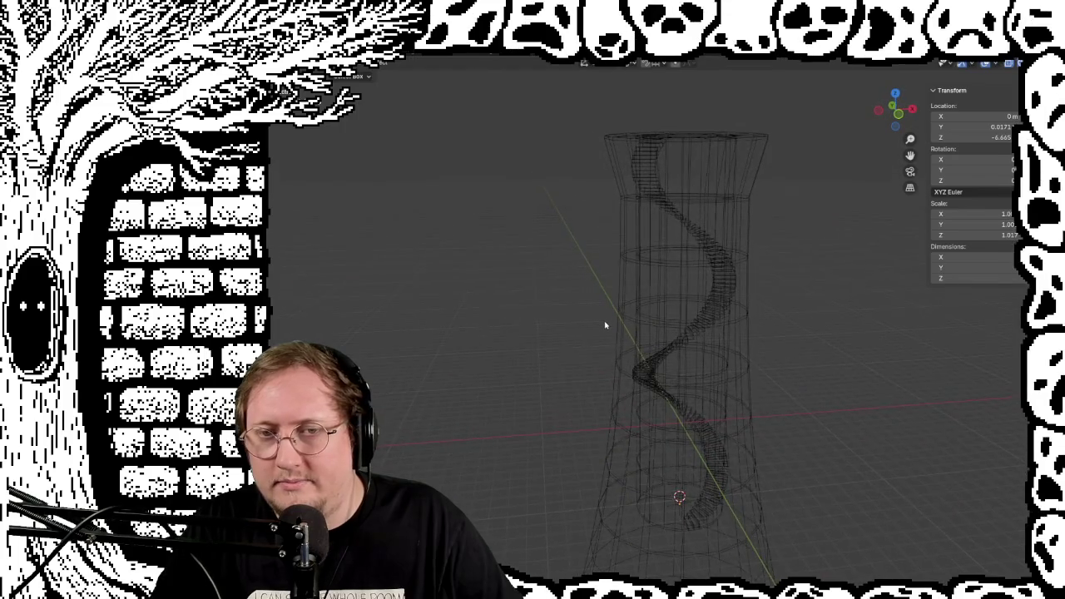
{"action": "scroll", "coordinate": [605, 325], "scroll_direction": "down", "scroll_amount": 3}
{"action": "middle_click_drag", "start_coordinate": [758, 365], "coordinate": [755, 325]}
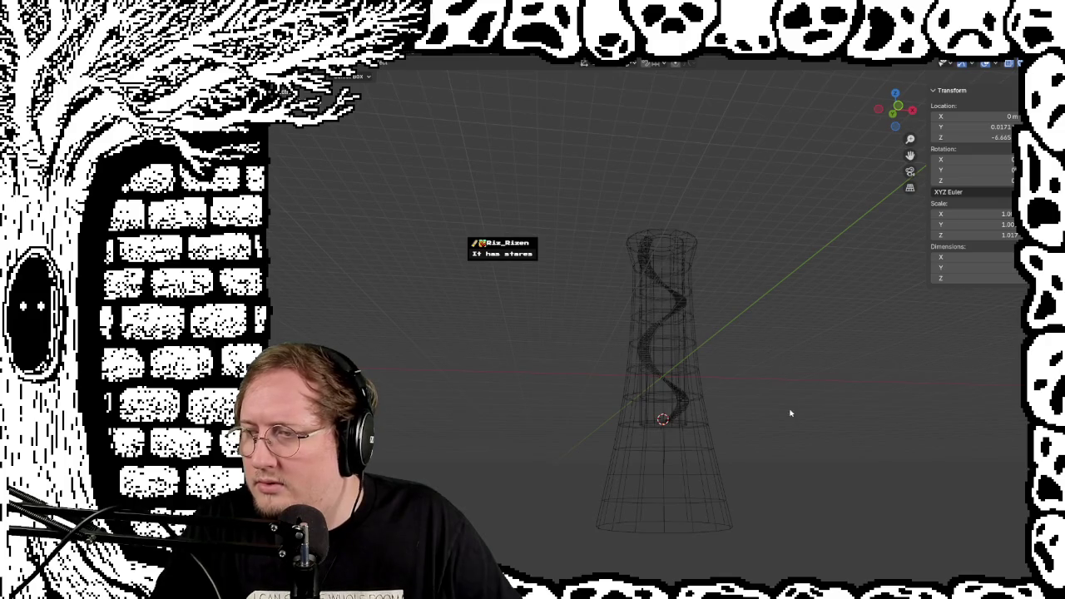
{"action": "middle_click_drag", "start_coordinate": [766, 318], "coordinate": [768, 331]}
{"action": "mouse_move", "coordinate": [768, 424]}
{"action": "middle_mouse_down"}
{"action": "mouse_move", "coordinate": [710, 357]}
{"action": "mouse_move", "coordinate": [644, 326]}
{"action": "mouse_move", "coordinate": [784, 335]}
{"action": "mouse_move", "coordinate": [741, 313]}
{"action": "mouse_move", "coordinate": [723, 320]}
{"action": "middle_mouse_up"}
{"action": "scroll", "coordinate": [647, 322], "scroll_direction": "up", "scroll_amount": 3}
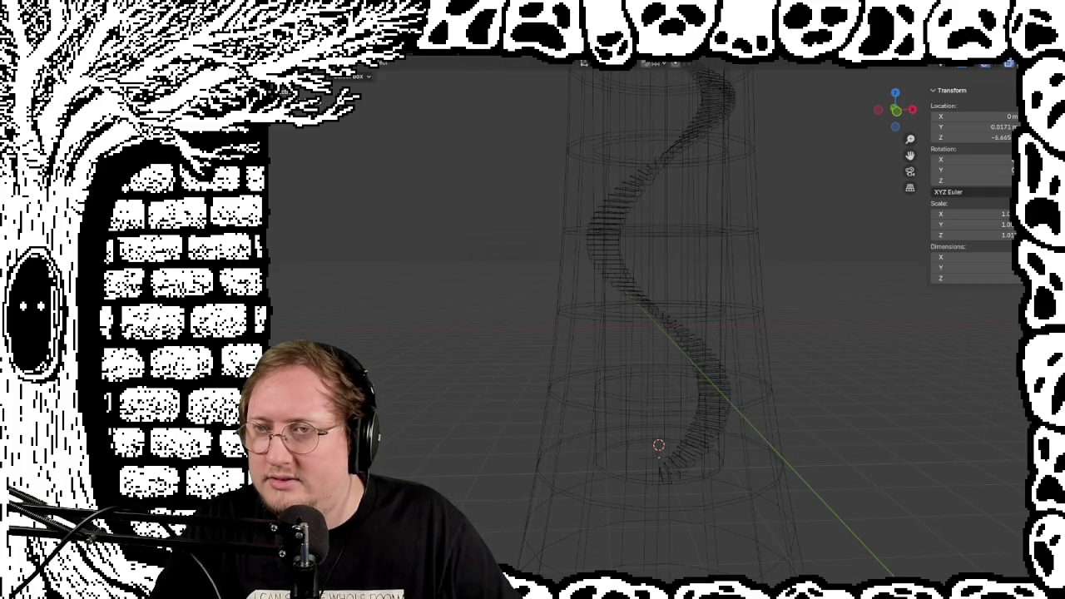
Turn off X-ray so the tower shows solid against the reference drawing, then select the tower
{"action": "key", "text": "shift+z"}
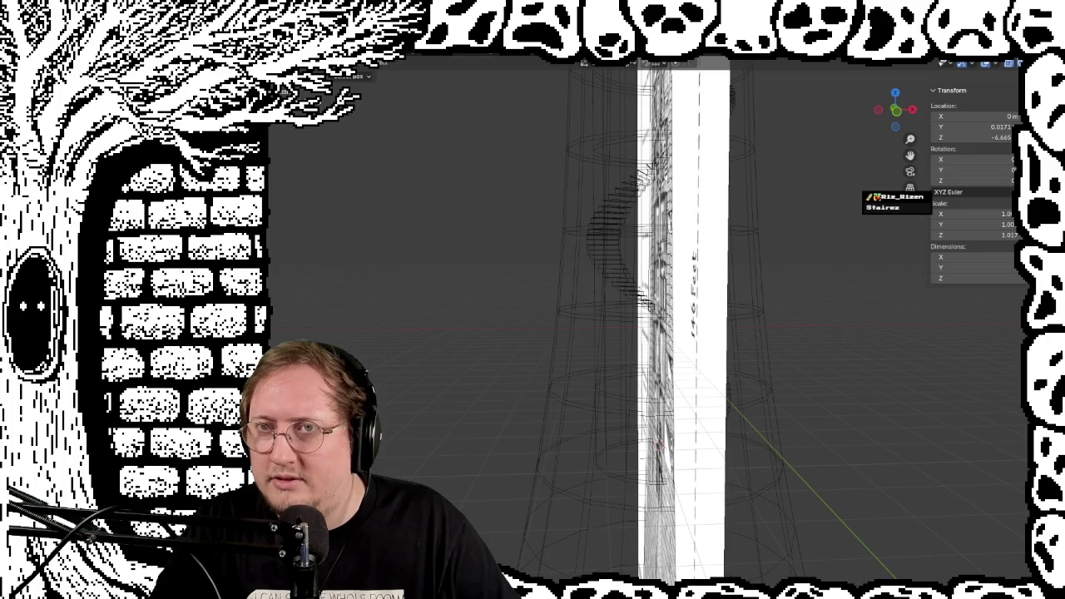
{"action": "mouse_move", "coordinate": [732, 283]}
{"action": "middle_mouse_down"}
{"action": "mouse_move", "coordinate": [800, 266]}
{"action": "mouse_move", "coordinate": [733, 386]}
{"action": "mouse_move", "coordinate": [753, 310]}
{"action": "mouse_move", "coordinate": [749, 332]}
{"action": "middle_mouse_up"}
{"action": "scroll", "coordinate": [800, 266], "scroll_direction": "up", "scroll_amount": 3}
{"action": "left_click", "coordinate": [637, 171]}
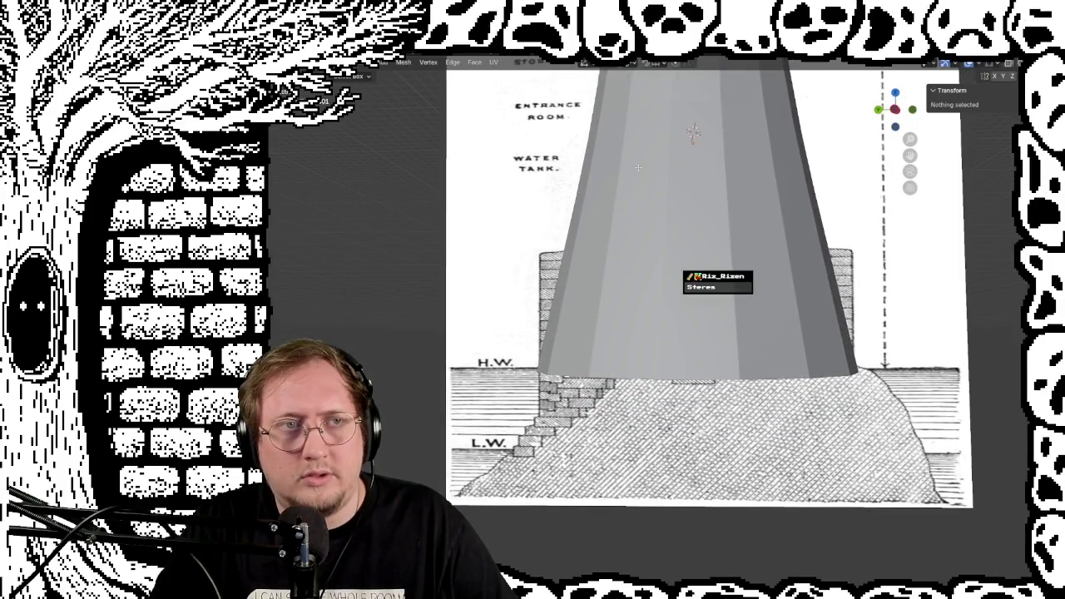
Enter Edit Mode on the tower and cut a first horizontal edge loop across it
{"action": "key", "text": "Tab"}
{"action": "mouse_move", "coordinate": [670, 371]}
{"action": "middle_mouse_down"}
{"action": "mouse_move", "coordinate": [670, 350]}
{"action": "mouse_move", "coordinate": [772, 314]}
{"action": "mouse_move", "coordinate": [812, 323]}
{"action": "mouse_move", "coordinate": [795, 316]}
{"action": "middle_mouse_up"}
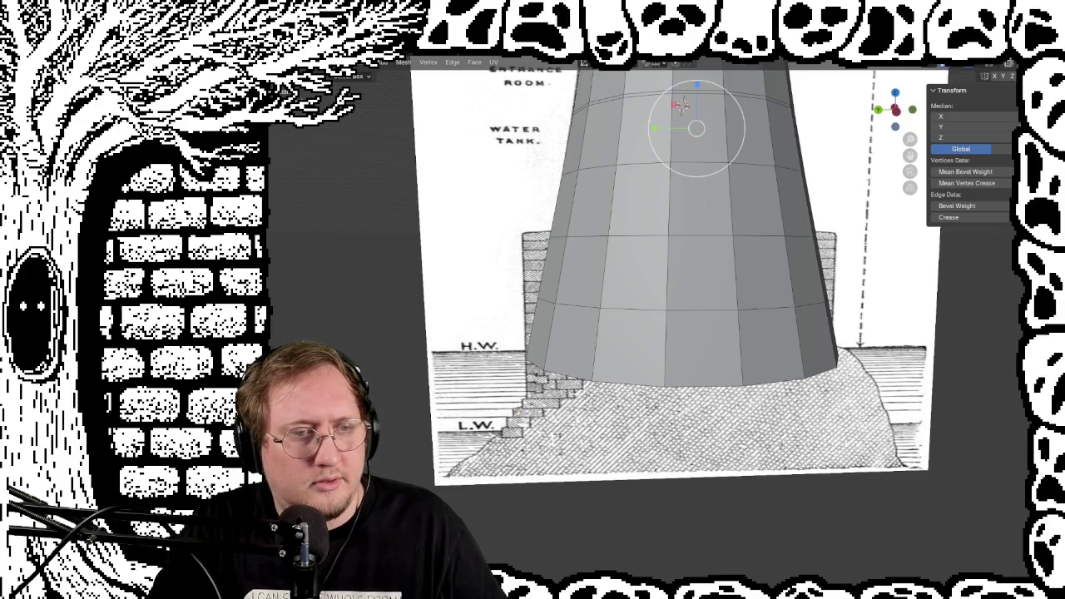
{"action": "key", "text": "Escape"}
{"action": "key", "text": "ctrl+r"}
{"action": "left_click", "coordinate": [622, 221]}
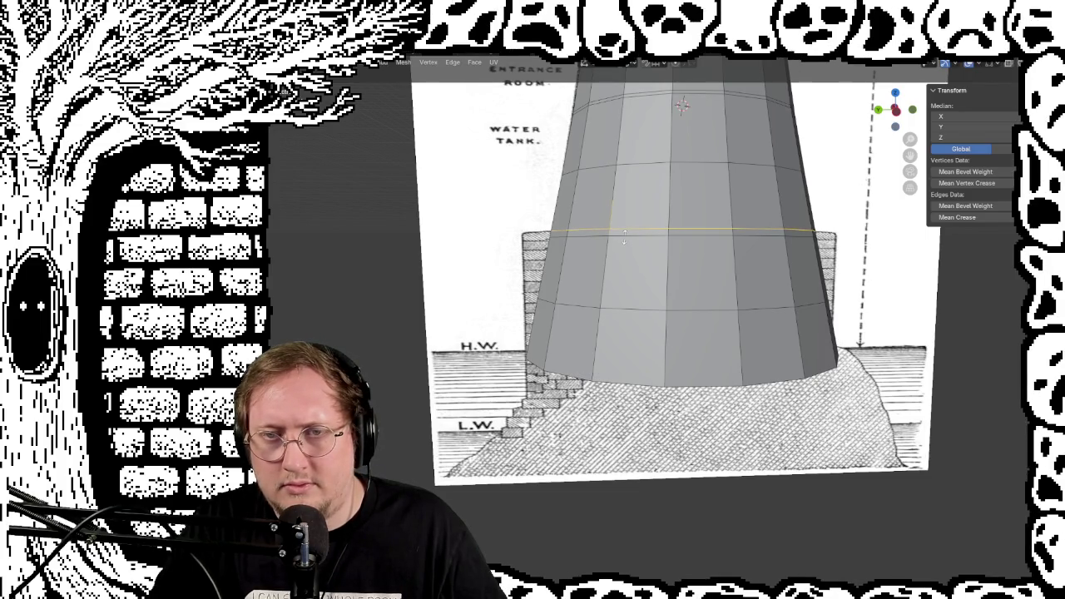
{"action": "left_click", "coordinate": [623, 234]}
From the back view, add two more horizontal loops near the base wall
{"action": "key", "text": "ctrl+r"}
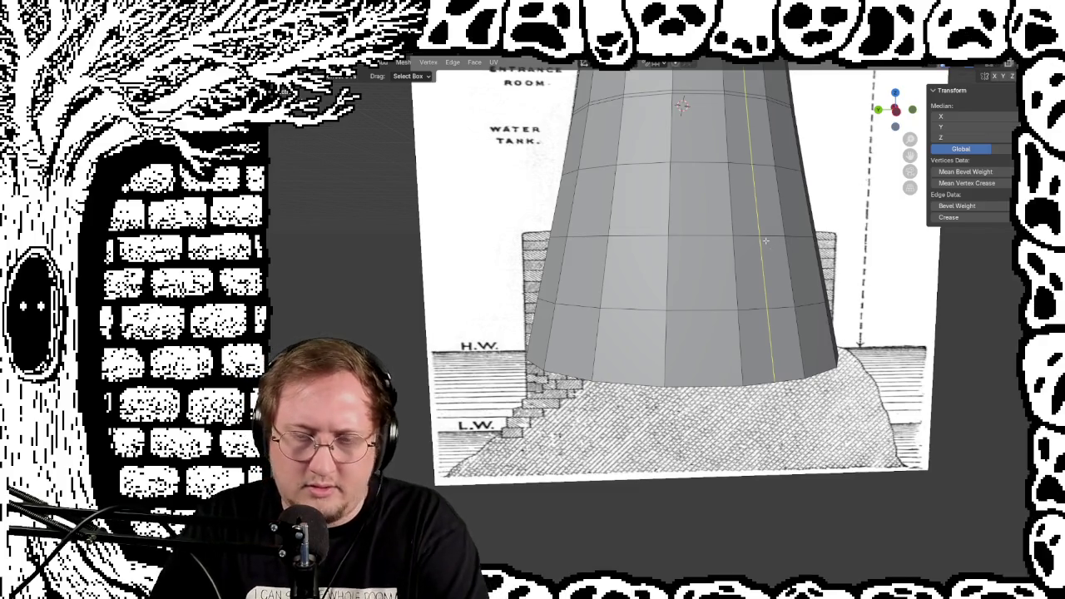
{"action": "key", "text": "ctrl+KP_1"}
{"action": "left_click", "coordinate": [512, 271]}
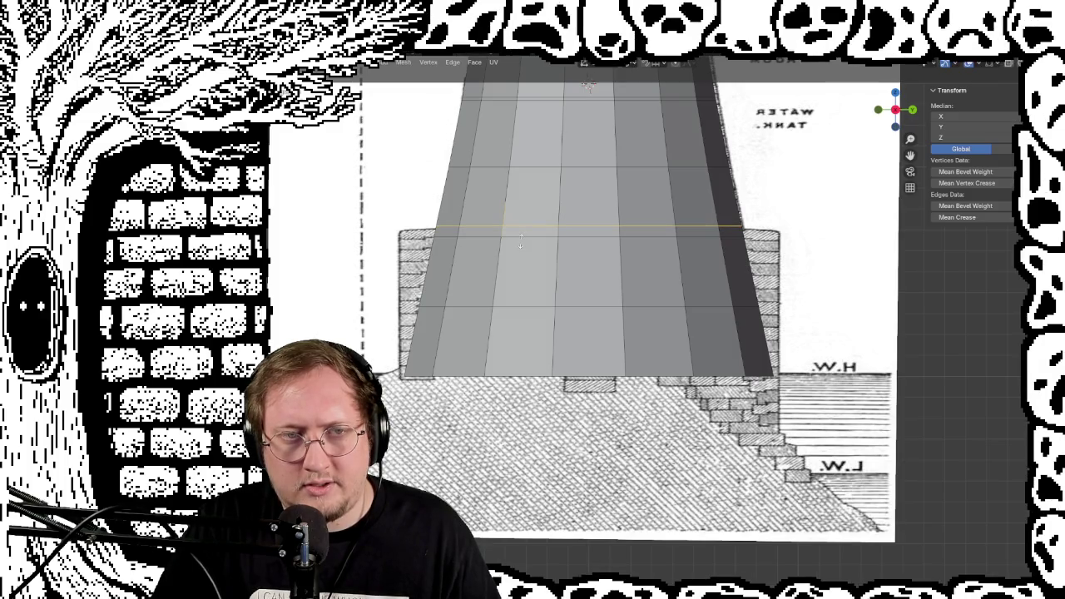
{"action": "left_click", "coordinate": [521, 241]}
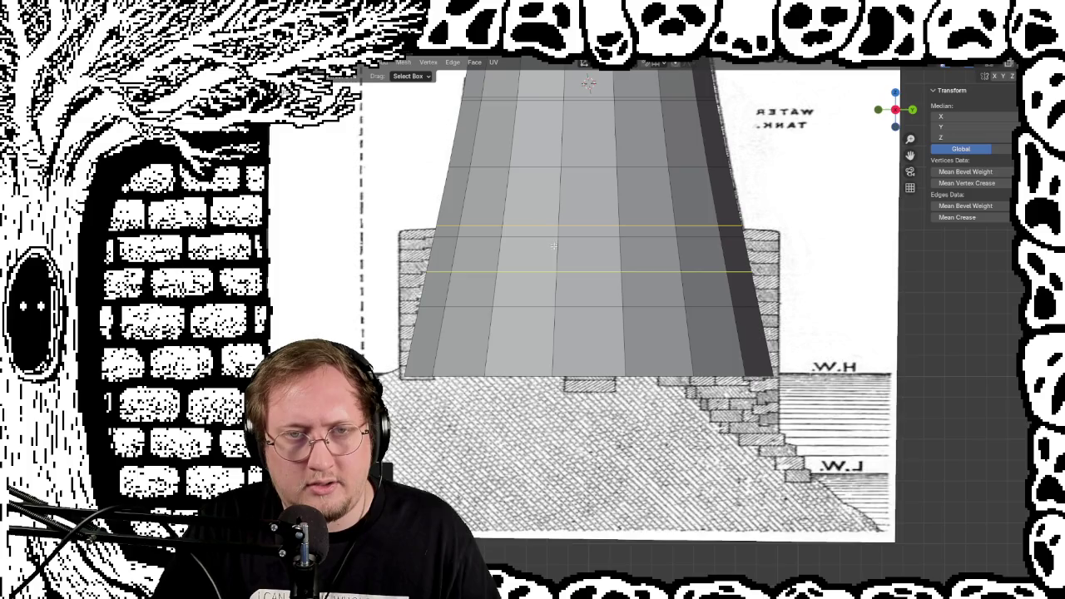
{"action": "left_click", "coordinate": [512, 232]}
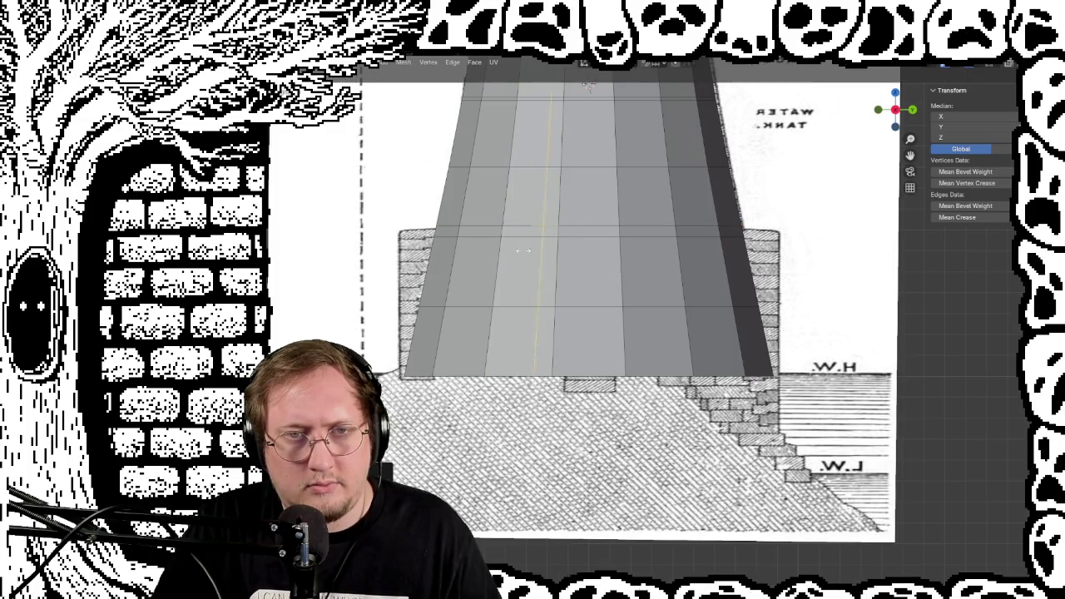
{"action": "left_click", "coordinate": [441, 232]}
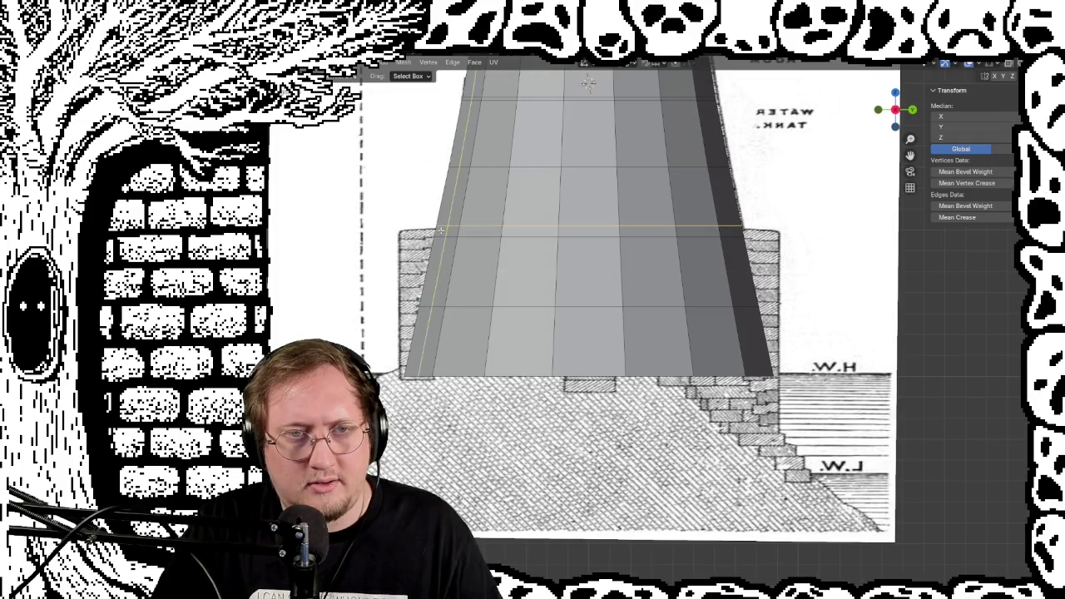
Add another loop at the top of the base wall and orbit around the tower base
{"action": "key", "text": "ctrl+r"}
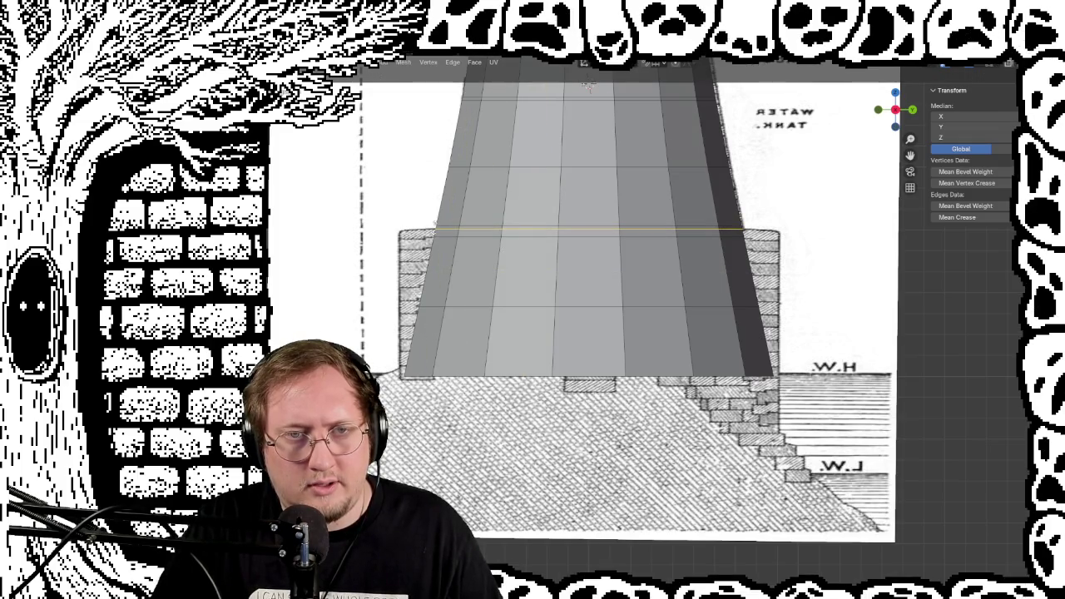
{"action": "left_click", "coordinate": [437, 230]}
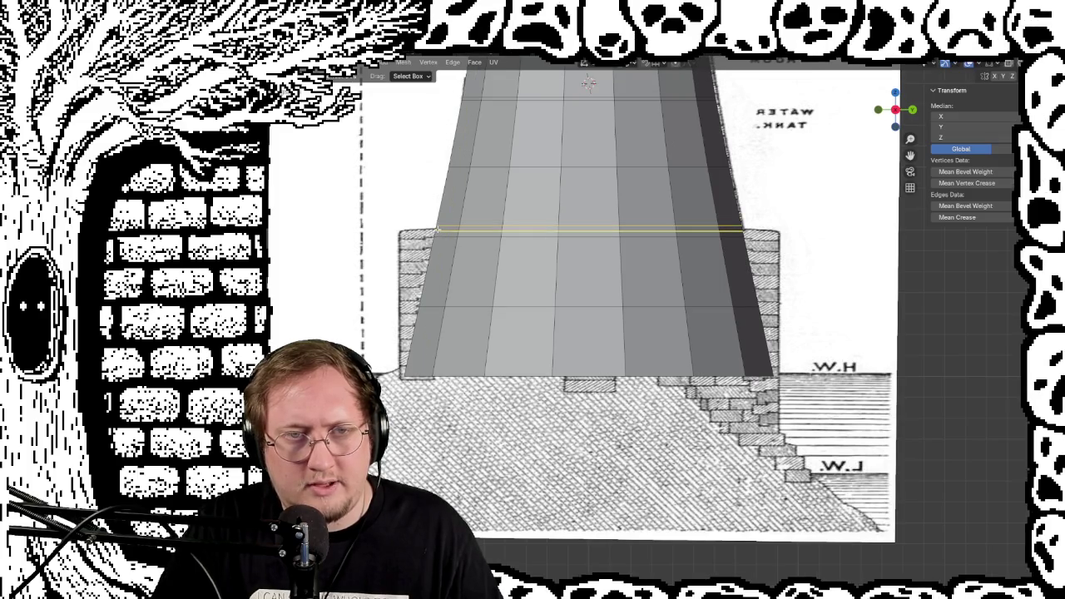
{"action": "left_click", "coordinate": [437, 230]}
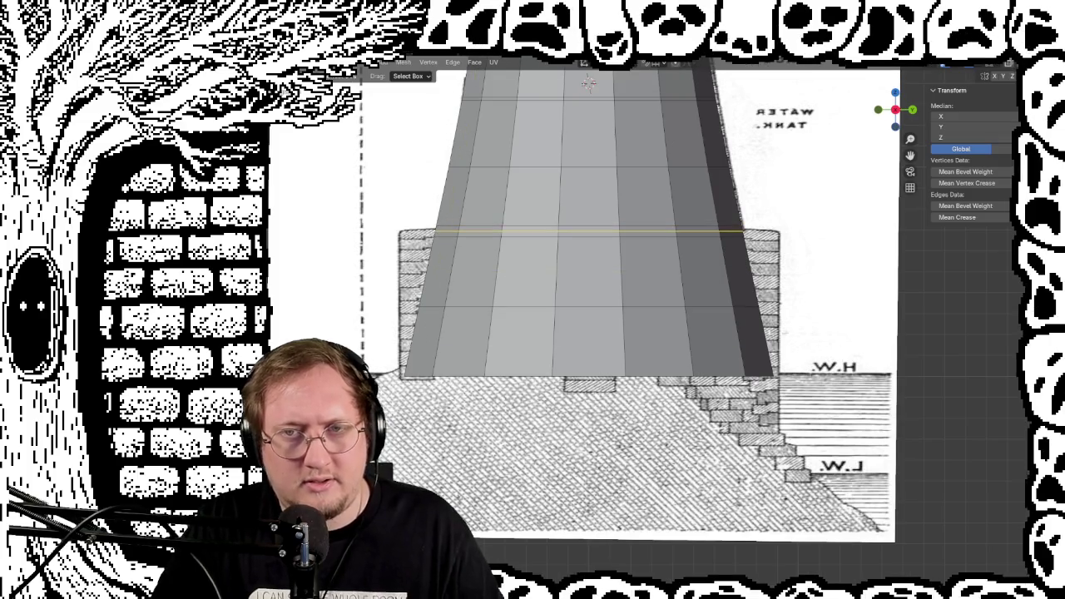
{"action": "mouse_move", "coordinate": [437, 230]}
{"action": "middle_mouse_down"}
{"action": "mouse_move", "coordinate": [372, 255]}
{"action": "mouse_move", "coordinate": [374, 283]}
{"action": "mouse_move", "coordinate": [399, 193]}
{"action": "mouse_move", "coordinate": [457, 269]}
{"action": "middle_mouse_up"}
{"action": "key", "text": "ctrl+r"}
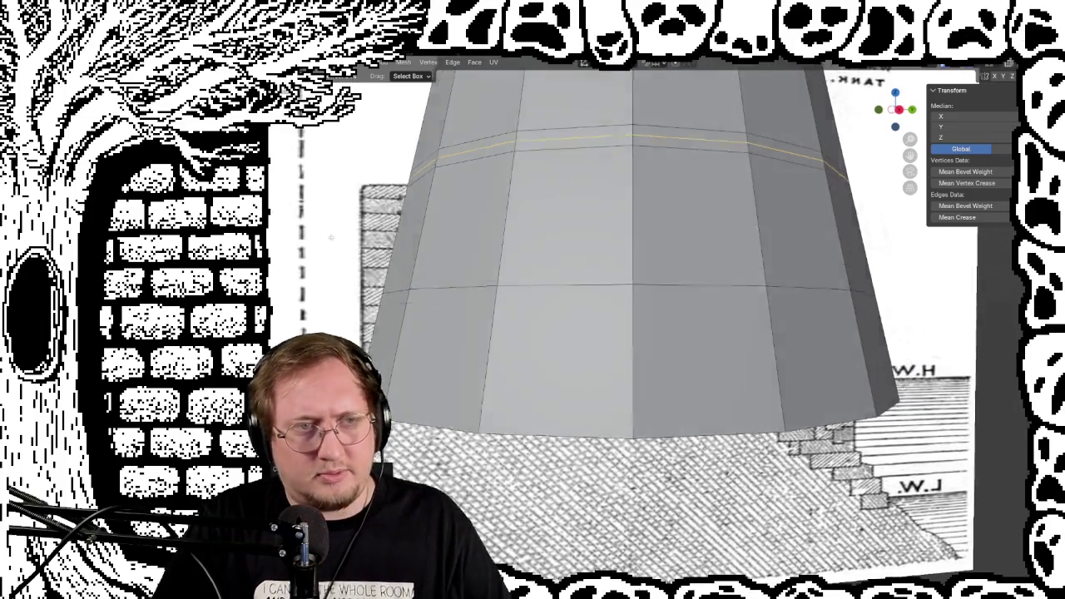
{"action": "middle_click_drag", "start_coordinate": [274, 142], "coordinate": [320, 241]}
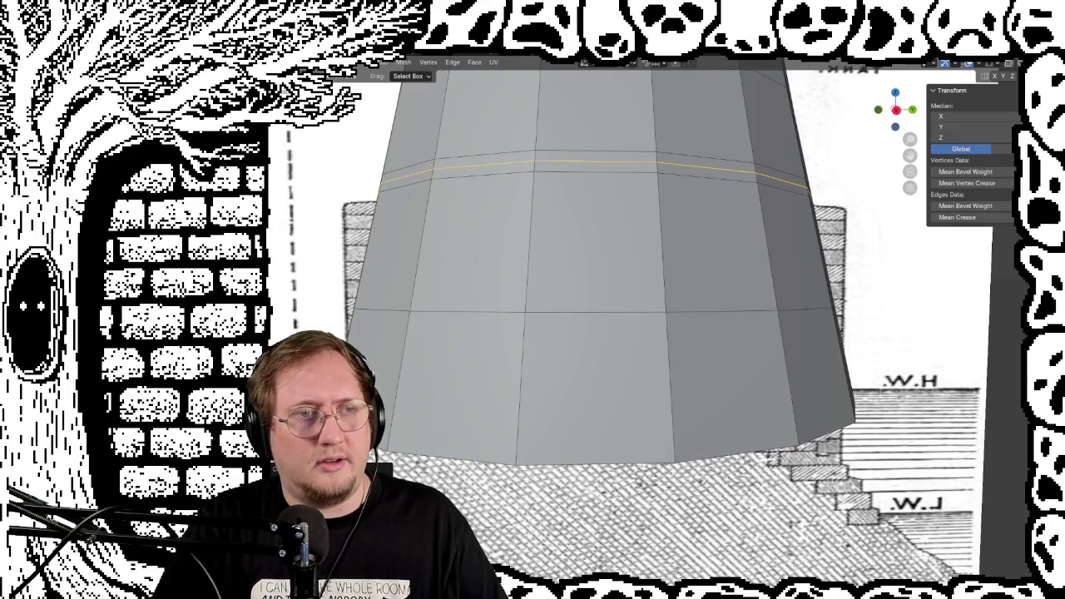
Select the tower's lower edge loop and scale it outward
{"action": "key", "text": "shift+space"}
{"action": "key", "text": "g"}
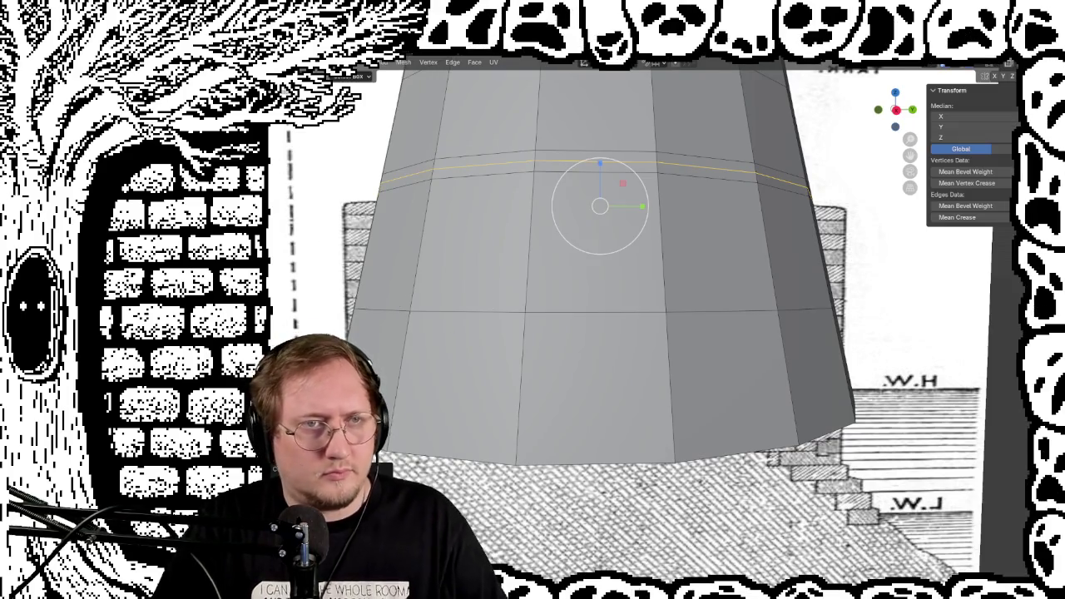
{"action": "left_click", "coordinate": [465, 310], "text": "alt"}
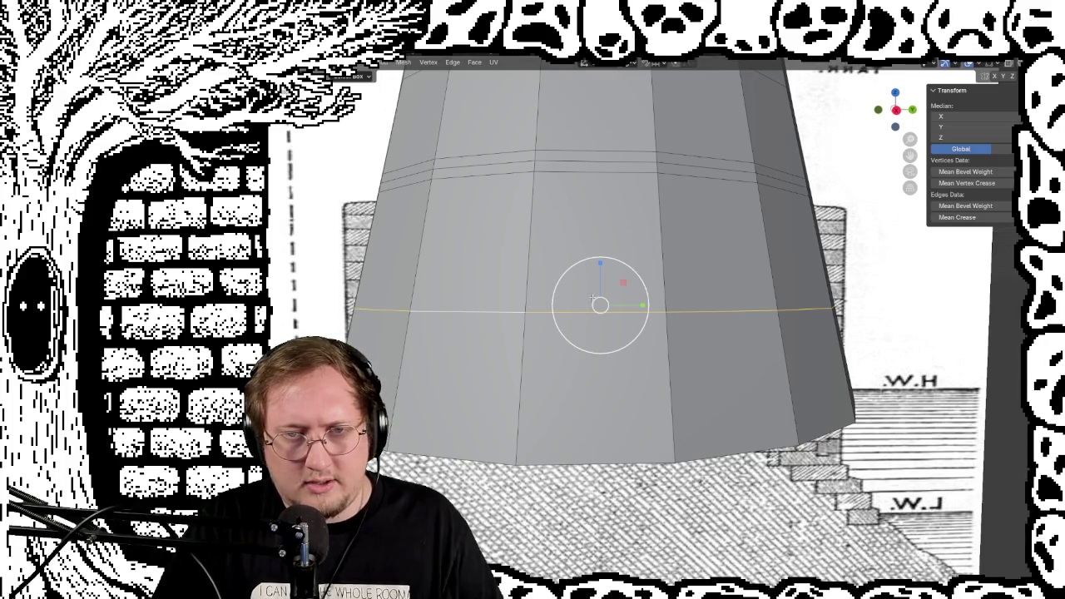
{"action": "key", "text": "s"}
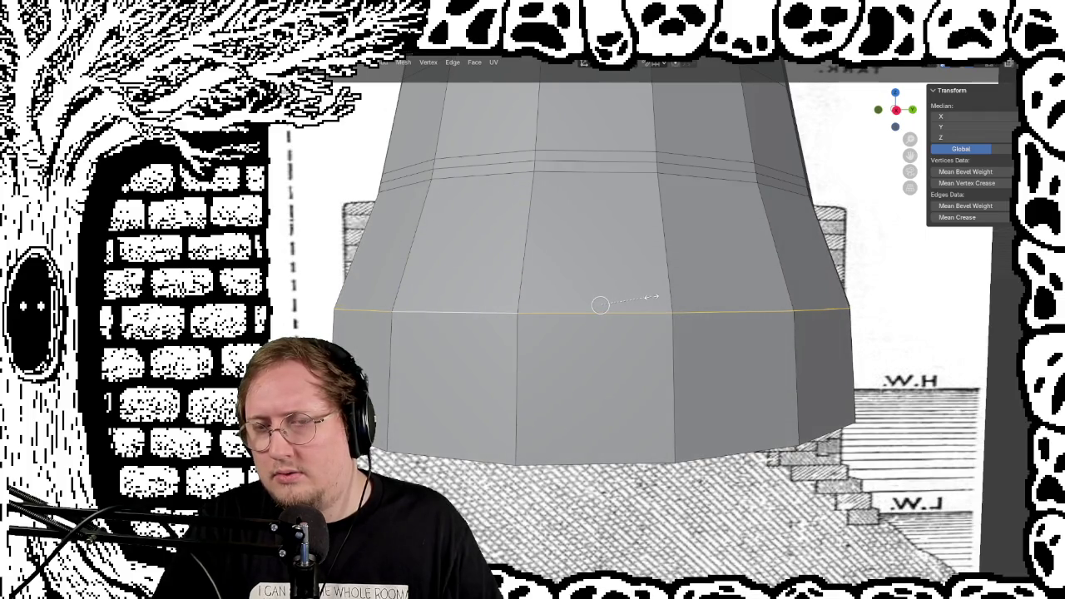
{"action": "left_click", "coordinate": [653, 298]}
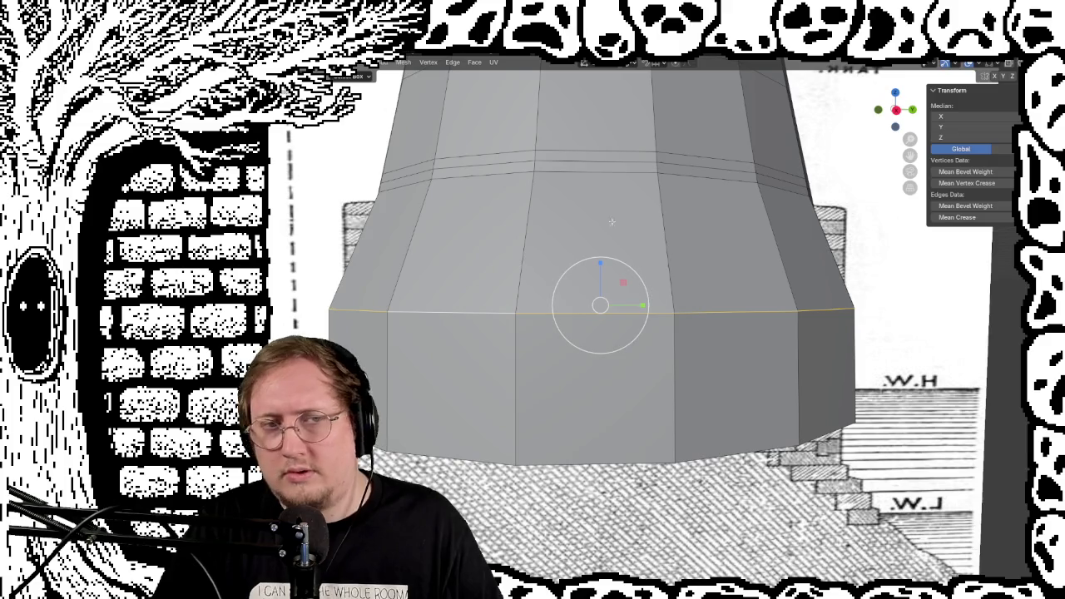
Scale the loop above outward to match, then check it in front view
{"action": "left_click", "coordinate": [436, 181], "text": "alt"}
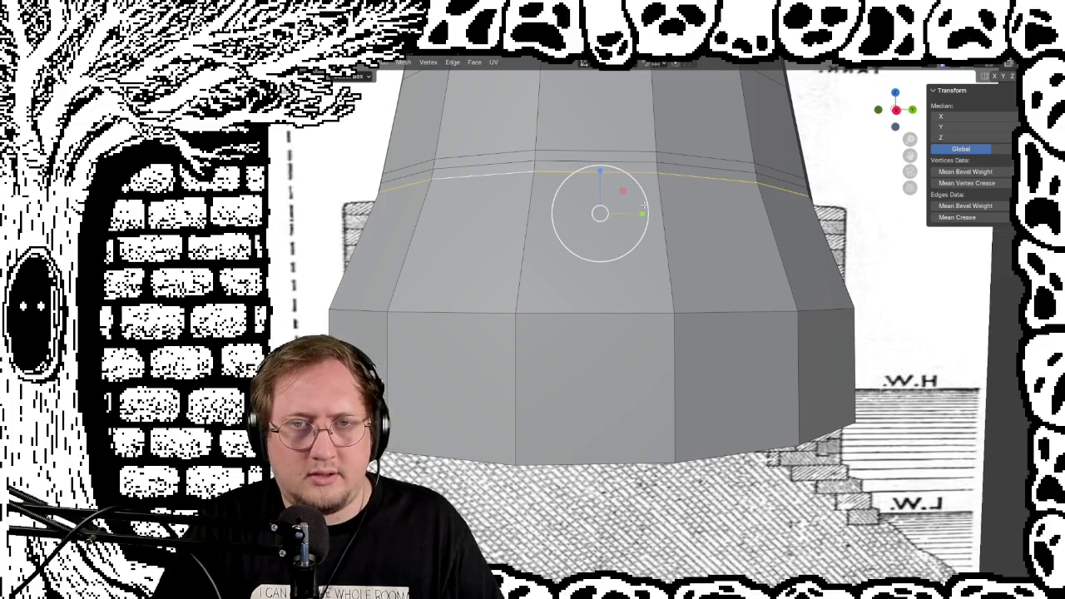
{"action": "key", "text": "s"}
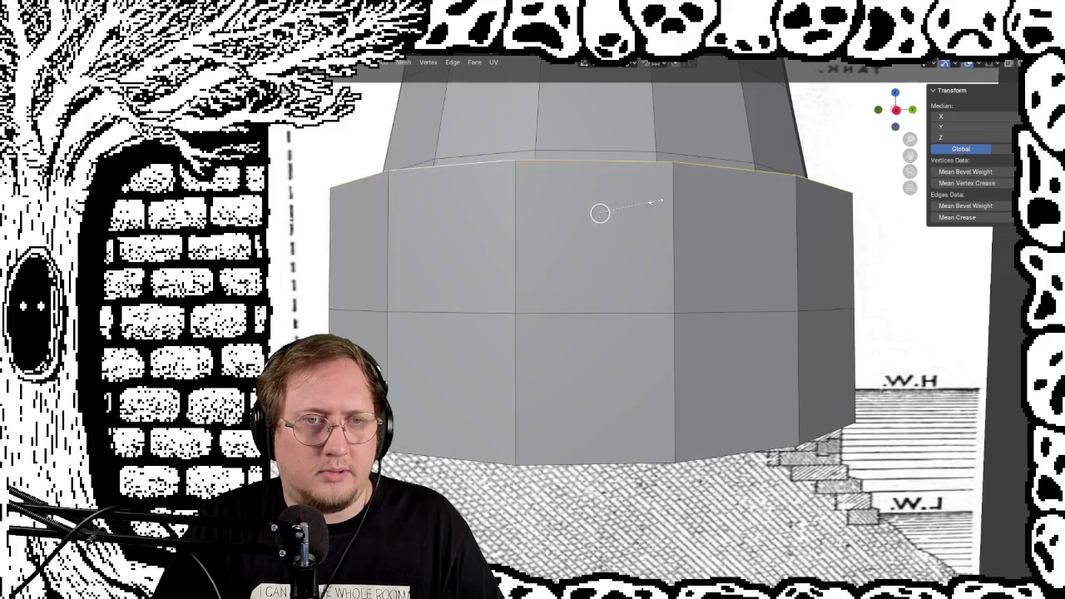
{"action": "left_click", "coordinate": [655, 201]}
{"action": "mouse_move", "coordinate": [655, 202]}
{"action": "middle_mouse_down"}
{"action": "mouse_move", "coordinate": [576, 205]}
{"action": "mouse_move", "coordinate": [595, 190]}
{"action": "mouse_move", "coordinate": [566, 198]}
{"action": "middle_mouse_up"}
{"action": "scroll", "coordinate": [576, 206], "scroll_direction": "down", "scroll_amount": 3}
{"action": "key", "text": "KP_1"}
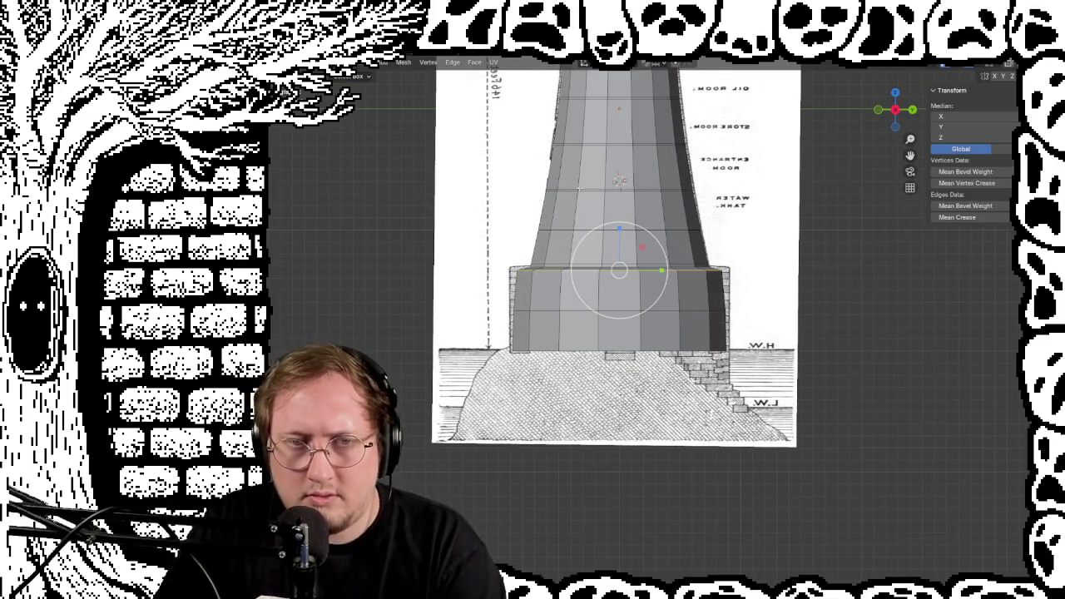
Resize the base's lower and top edge loops to the reference outline
{"action": "left_click", "coordinate": [544, 311], "text": "alt"}
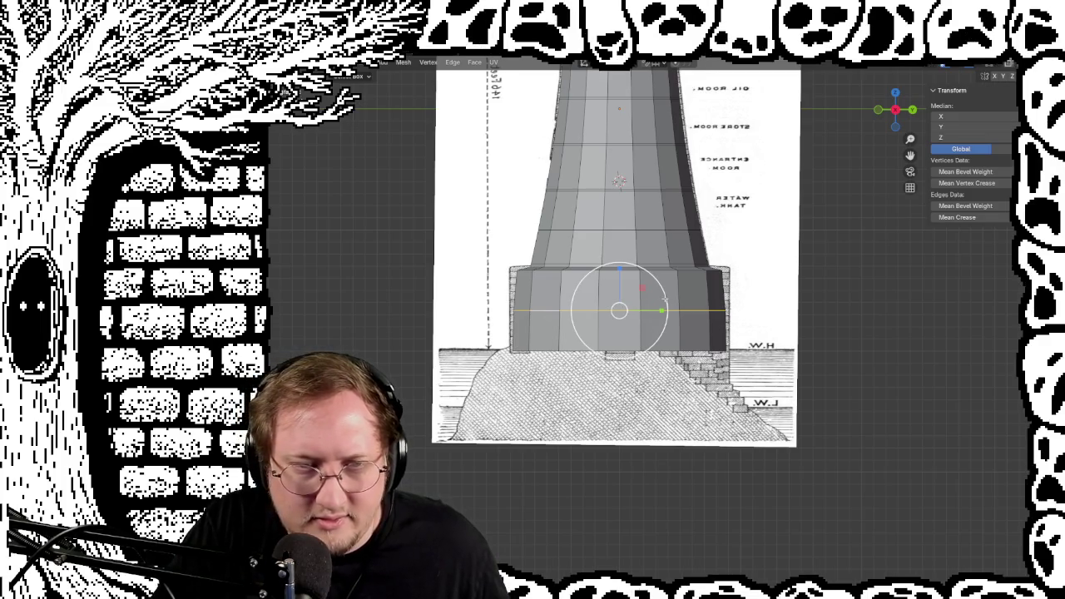
{"action": "left_click_drag", "start_coordinate": [665, 296], "coordinate": [666, 297]}
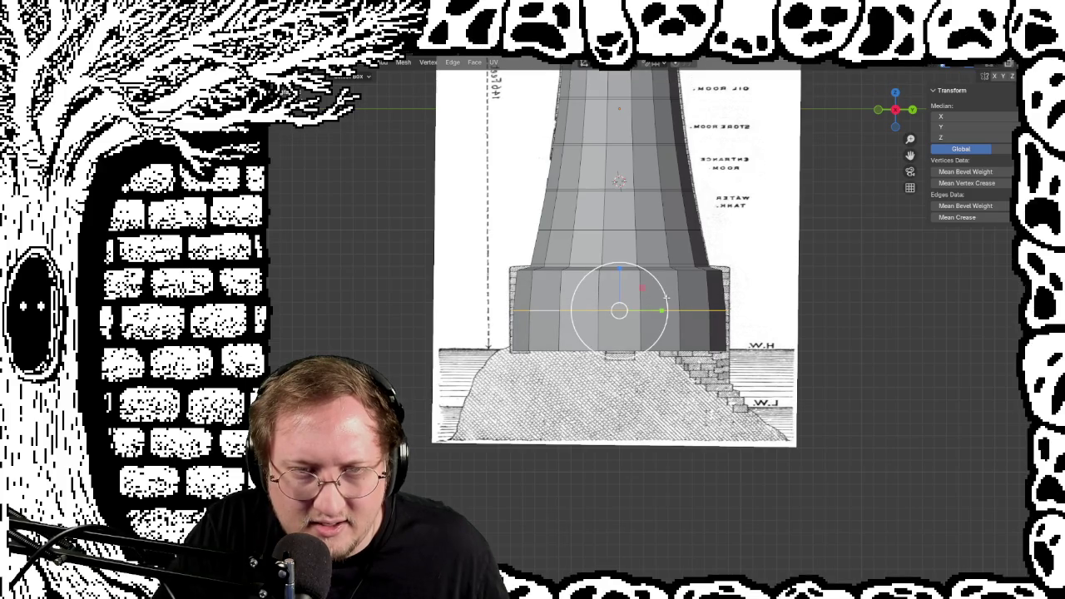
{"action": "left_click", "coordinate": [671, 270], "text": "alt"}
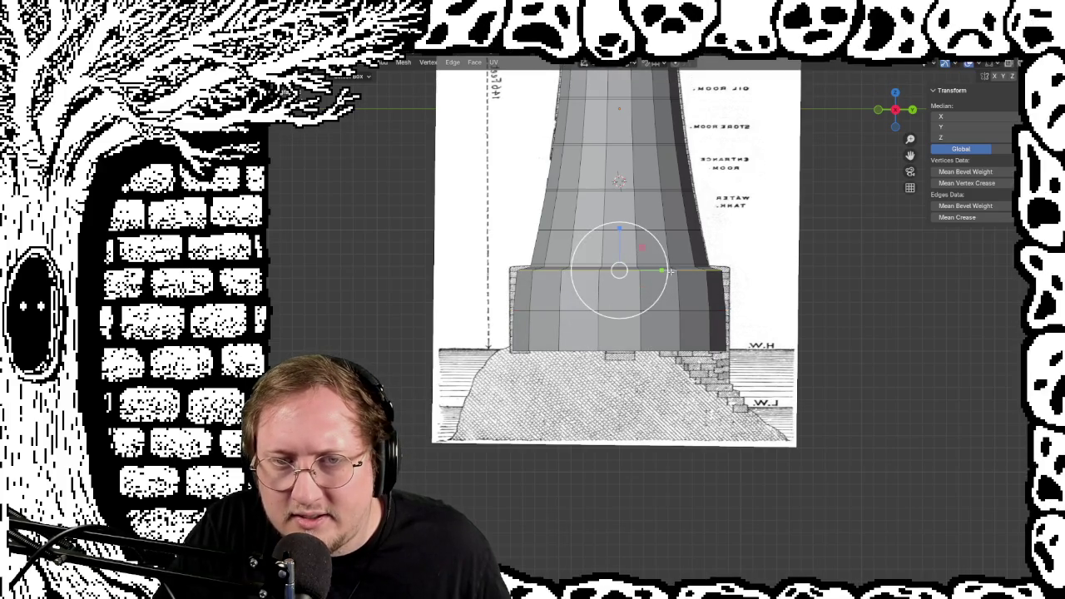
{"action": "left_click_drag", "start_coordinate": [666, 257], "coordinate": [668, 258]}
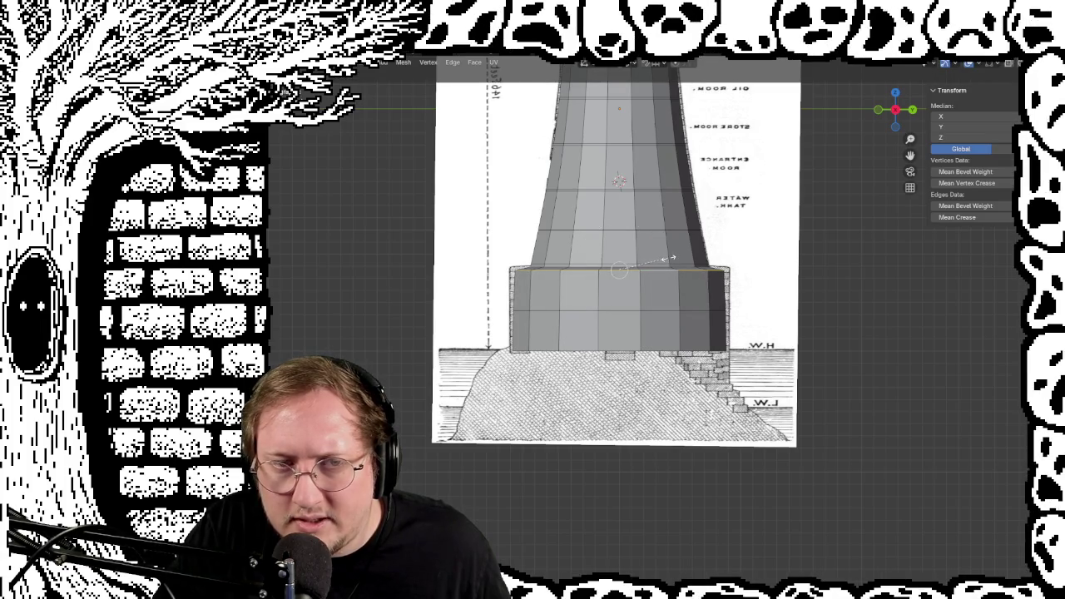
{"action": "left_click_drag", "start_coordinate": [670, 258], "coordinate": [672, 260]}
Reselect the base's top loop, nudge it slightly up and rescale it to the drawing
{"action": "left_click", "coordinate": [683, 267]}
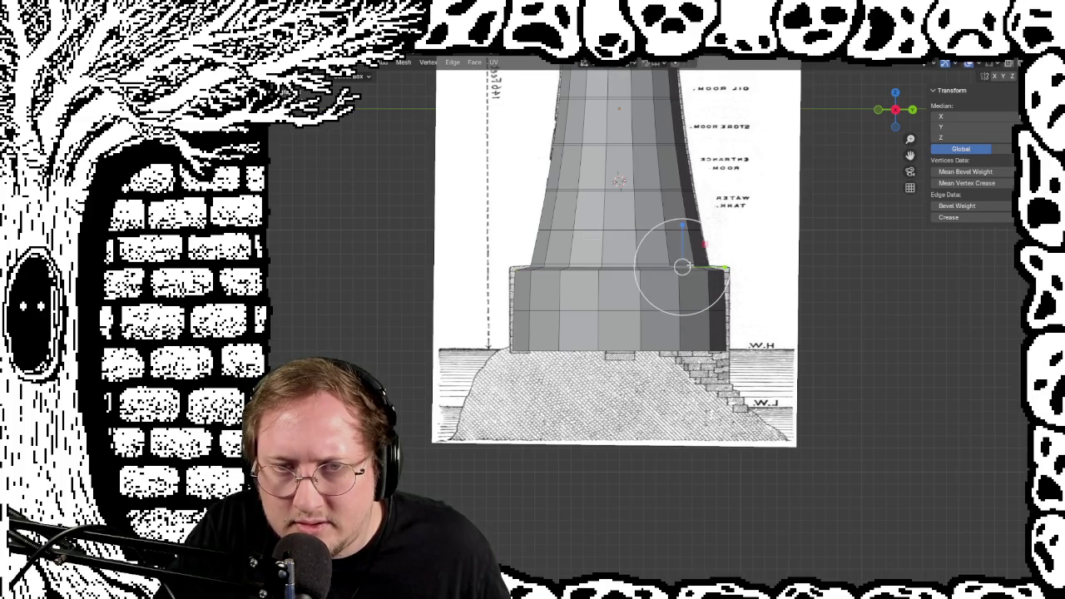
{"action": "key", "text": "alt+a"}
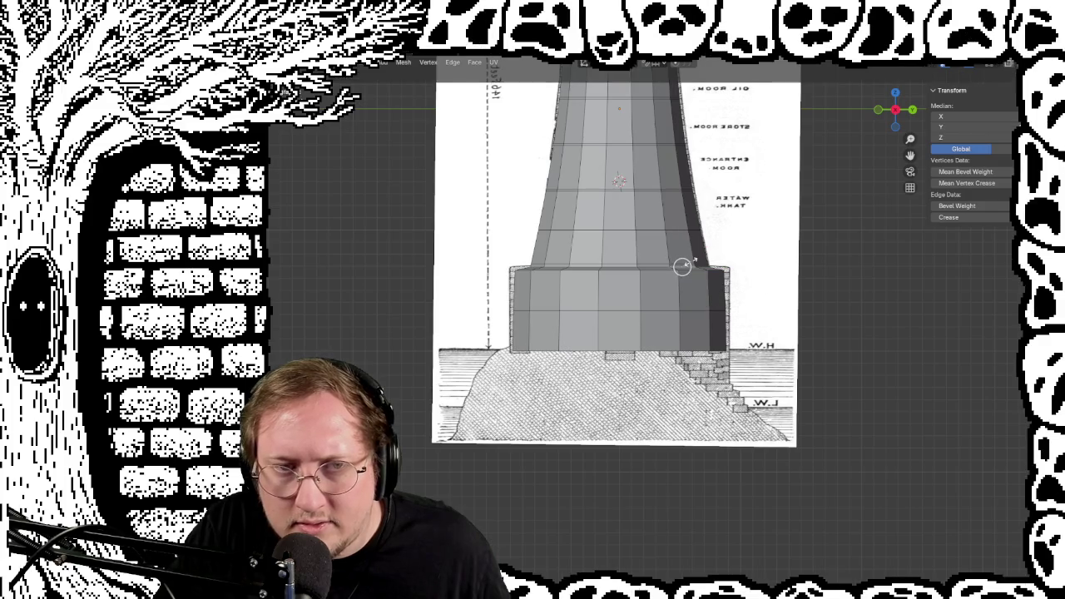
{"action": "left_click", "coordinate": [682, 266]}
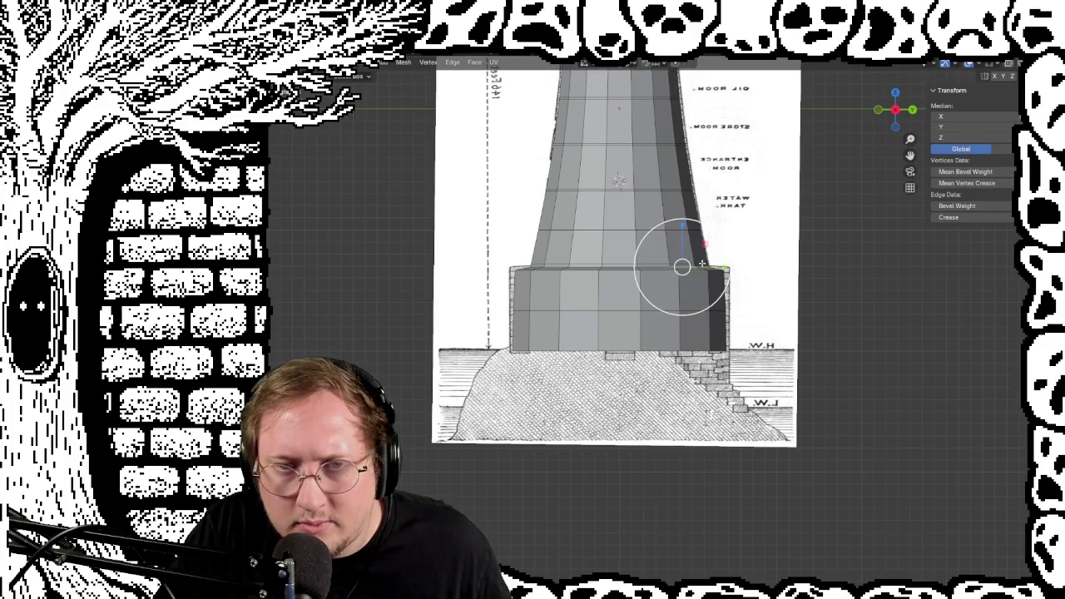
{"action": "left_click", "coordinate": [607, 267], "text": "alt"}
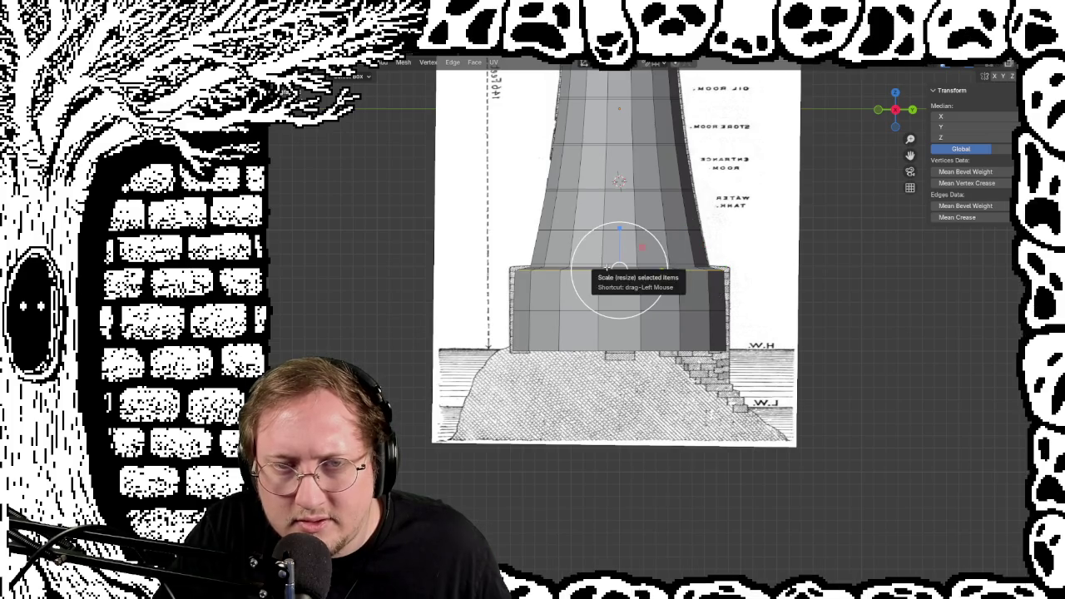
{"action": "key", "text": "g"}
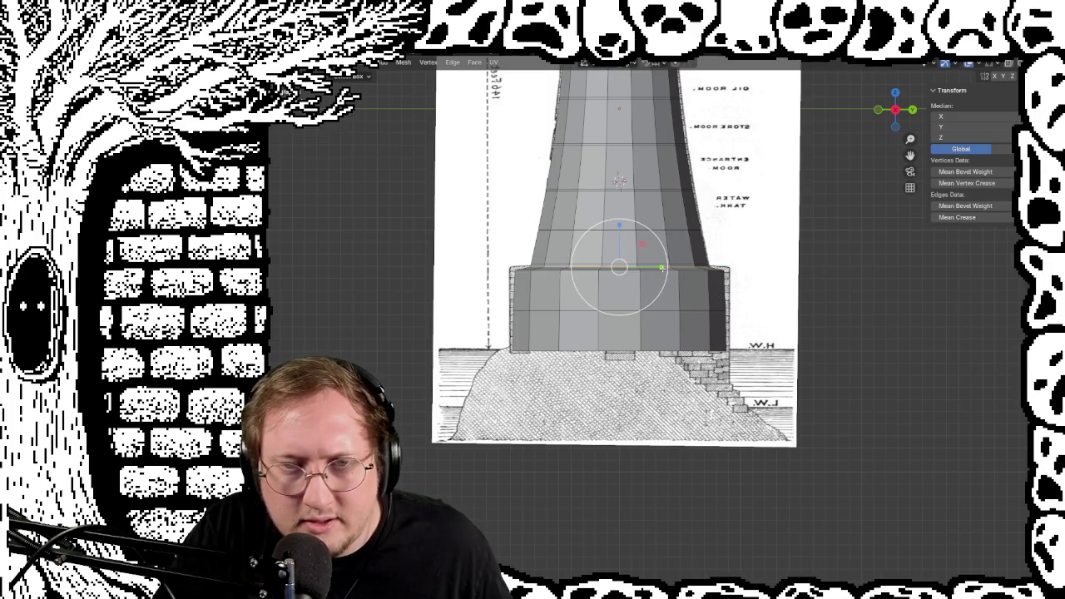
{"action": "key", "text": "s"}
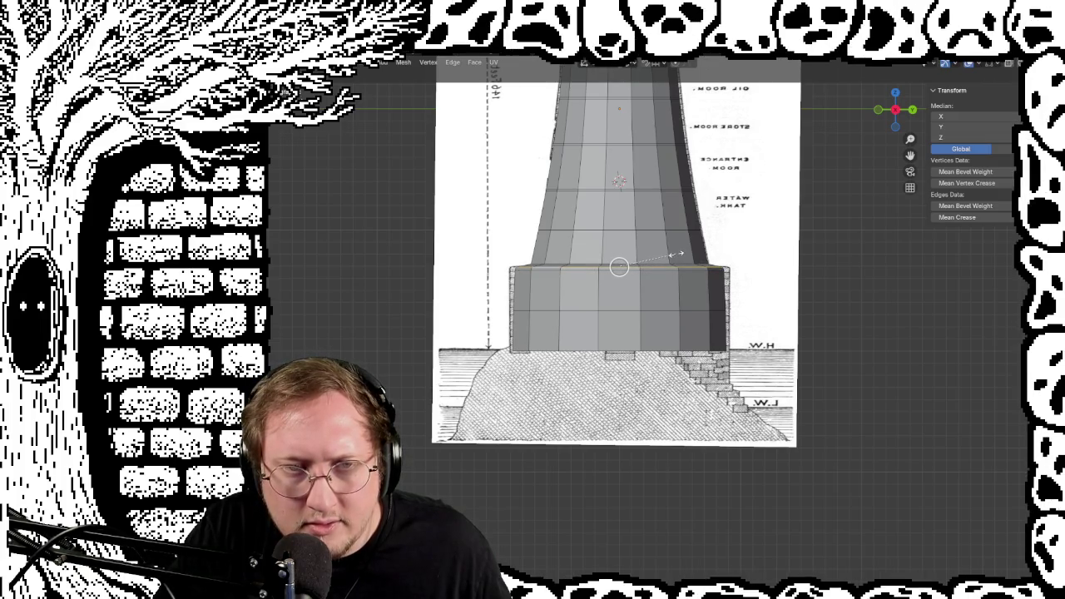
{"action": "left_click", "coordinate": [675, 254]}
{"action": "scroll", "coordinate": [492, 277], "scroll_direction": "up", "scroll_amount": 3}
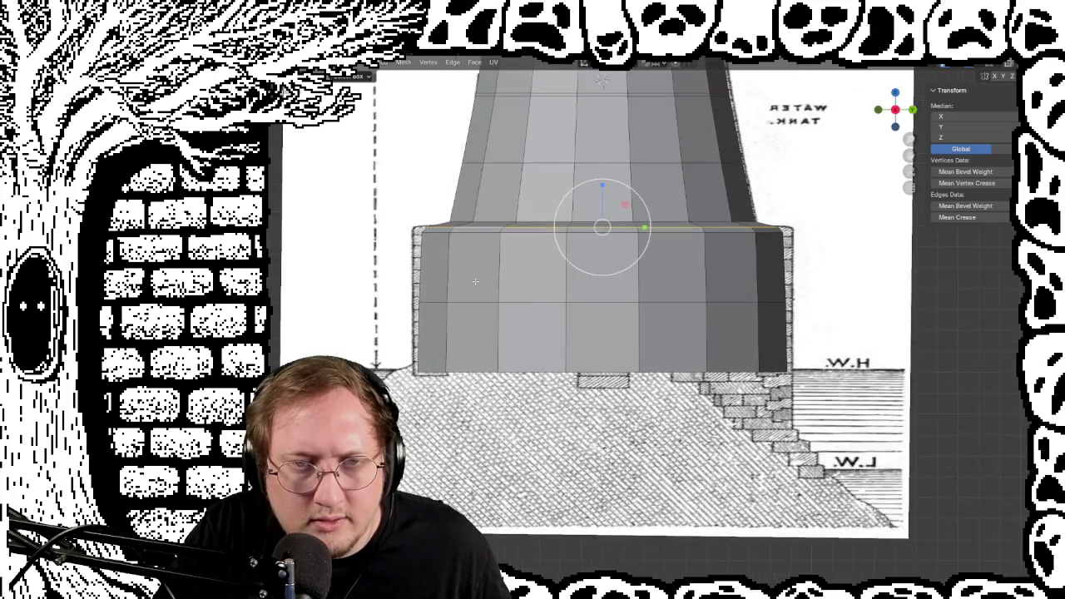
{"action": "scroll", "coordinate": [493, 277], "scroll_direction": "up", "scroll_amount": 2}
{"action": "scroll", "coordinate": [493, 277], "scroll_direction": "up", "scroll_amount": 3}
{"action": "scroll", "coordinate": [492, 277], "scroll_direction": "down", "scroll_amount": 3}
{"action": "scroll", "coordinate": [492, 277], "scroll_direction": "down", "scroll_amount": 2}
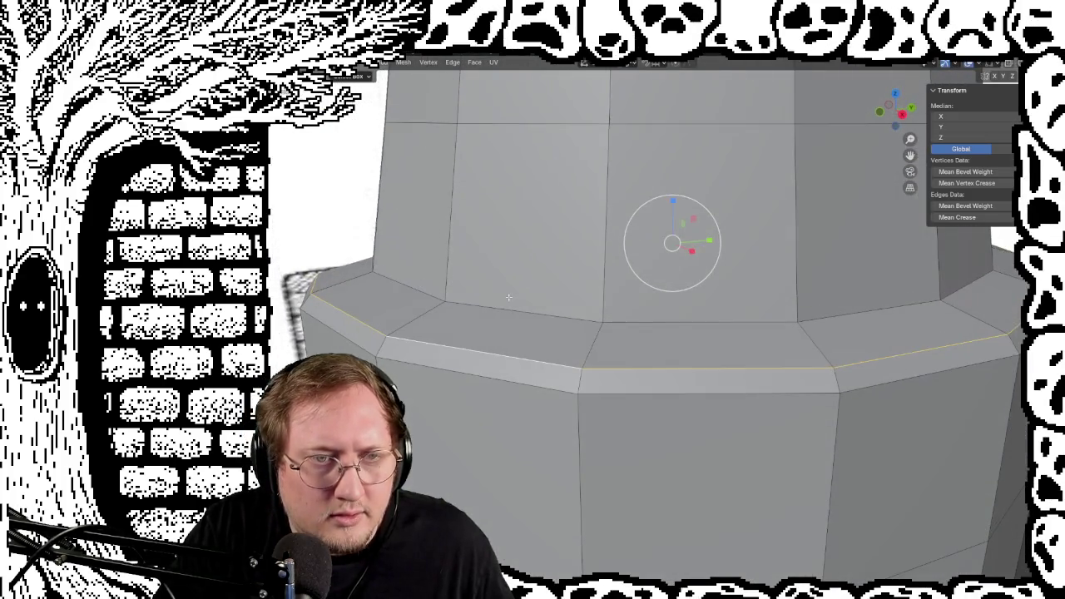
{"action": "scroll", "coordinate": [499, 285], "scroll_direction": "up", "scroll_amount": 1}
{"action": "scroll", "coordinate": [499, 285], "scroll_direction": "up", "scroll_amount": 2}
{"action": "key", "text": "KP_6"}
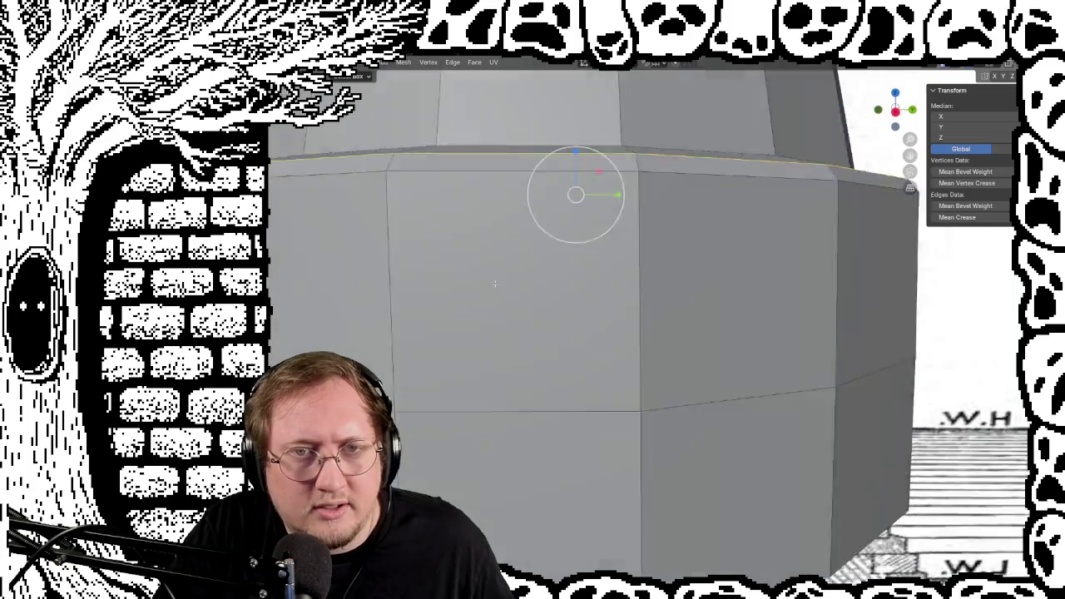
{"action": "key", "text": "KP_6"}
{"action": "scroll", "coordinate": [491, 287], "scroll_direction": "down", "scroll_amount": 4}
{"action": "scroll", "coordinate": [491, 287], "scroll_direction": "down", "scroll_amount": 3}
{"action": "mouse_move", "coordinate": [491, 287]}
{"action": "middle_mouse_down"}
{"action": "mouse_move", "coordinate": [733, 399]}
{"action": "mouse_move", "coordinate": [642, 326]}
{"action": "mouse_move", "coordinate": [727, 320]}
{"action": "mouse_move", "coordinate": [703, 304]}
{"action": "mouse_move", "coordinate": [694, 320]}
{"action": "middle_mouse_up"}
{"action": "scroll", "coordinate": [727, 321], "scroll_direction": "down", "scroll_amount": 3}
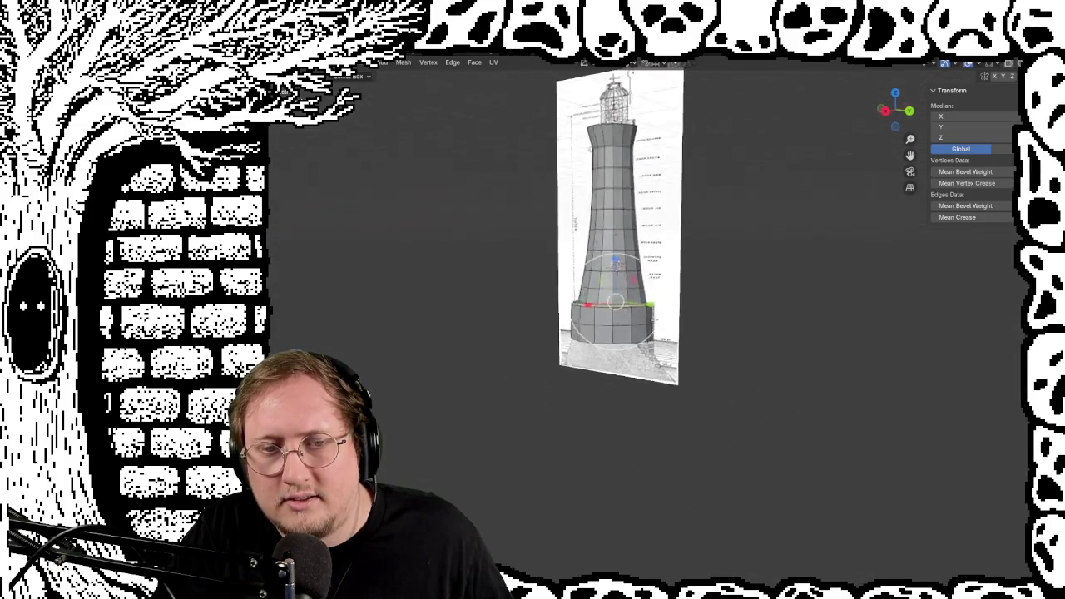
{"action": "key", "text": "KP_3"}
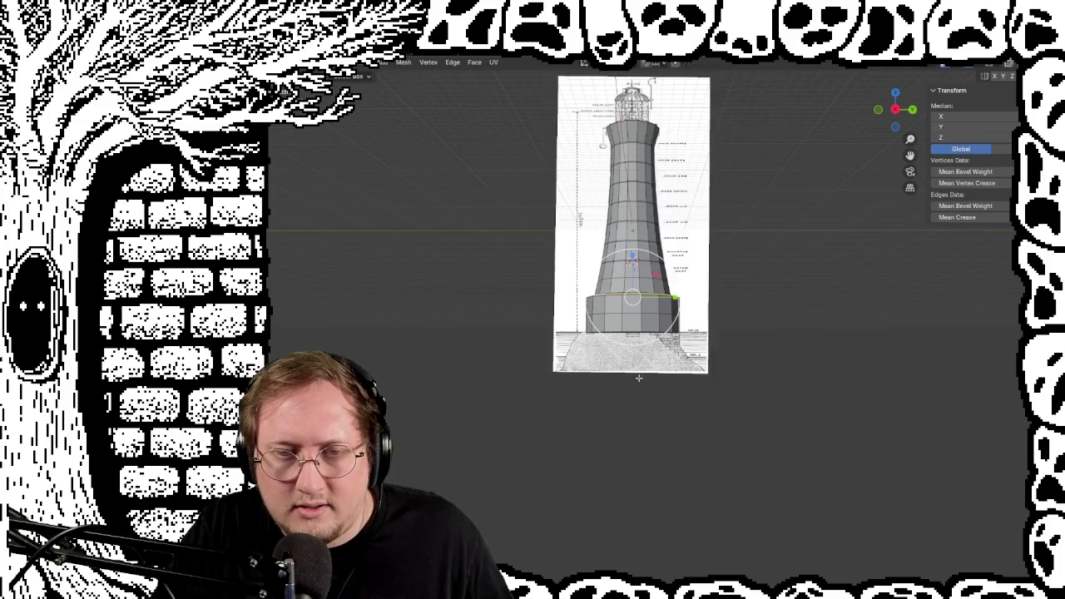
{"action": "scroll", "coordinate": [638, 377], "scroll_direction": "up", "scroll_amount": 4}
{"action": "scroll", "coordinate": [638, 377], "scroll_direction": "down", "scroll_amount": 2}
{"action": "scroll", "coordinate": [638, 378], "scroll_direction": "down", "scroll_amount": 2}
{"action": "scroll", "coordinate": [631, 235], "scroll_direction": "up", "scroll_amount": 3}
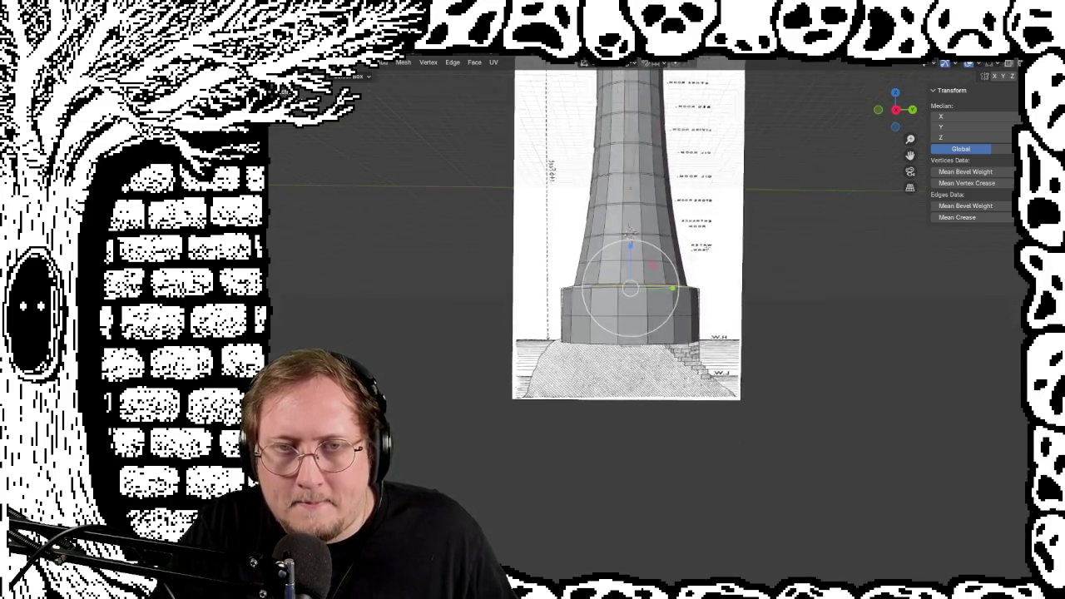
{"action": "middle_click_drag", "start_coordinate": [631, 236], "coordinate": [632, 233]}
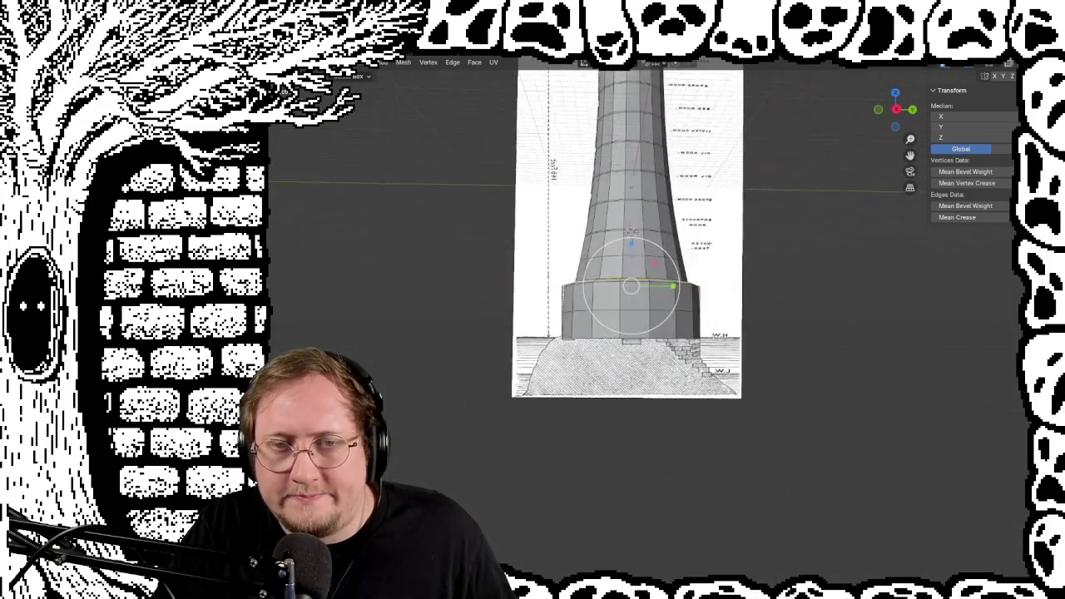
{"action": "scroll", "coordinate": [680, 248], "scroll_direction": "up", "scroll_amount": 4}
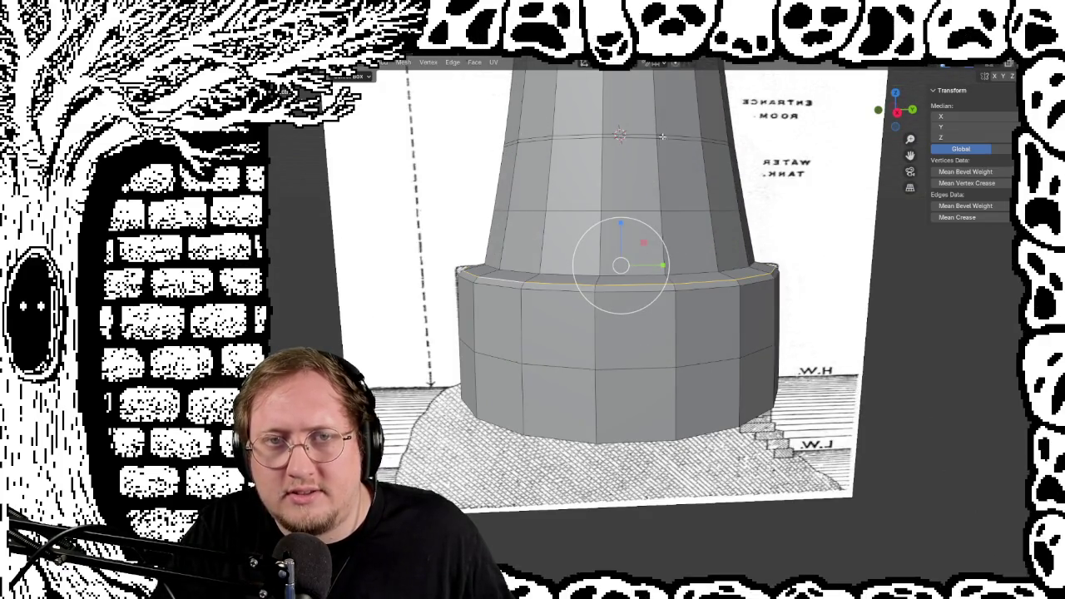
{"action": "scroll", "coordinate": [662, 135], "scroll_direction": "down", "scroll_amount": 2}
{"action": "scroll", "coordinate": [633, 229], "scroll_direction": "up", "scroll_amount": 2}
{"action": "mouse_move", "coordinate": [633, 229]}
{"action": "middle_mouse_down"}
{"action": "mouse_move", "coordinate": [721, 338]}
{"action": "mouse_move", "coordinate": [613, 334]}
{"action": "mouse_move", "coordinate": [562, 309]}
{"action": "mouse_move", "coordinate": [569, 292]}
{"action": "middle_mouse_up"}
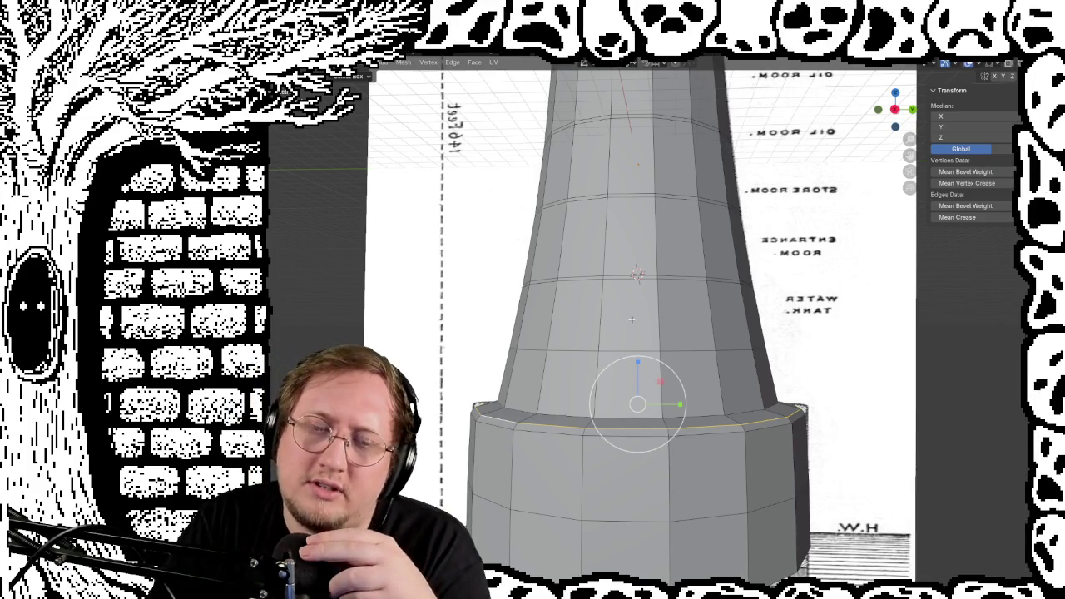
Switch to face select, pick one front face on the shaft, and frame the view on it
{"action": "left_click", "coordinate": [624, 242]}
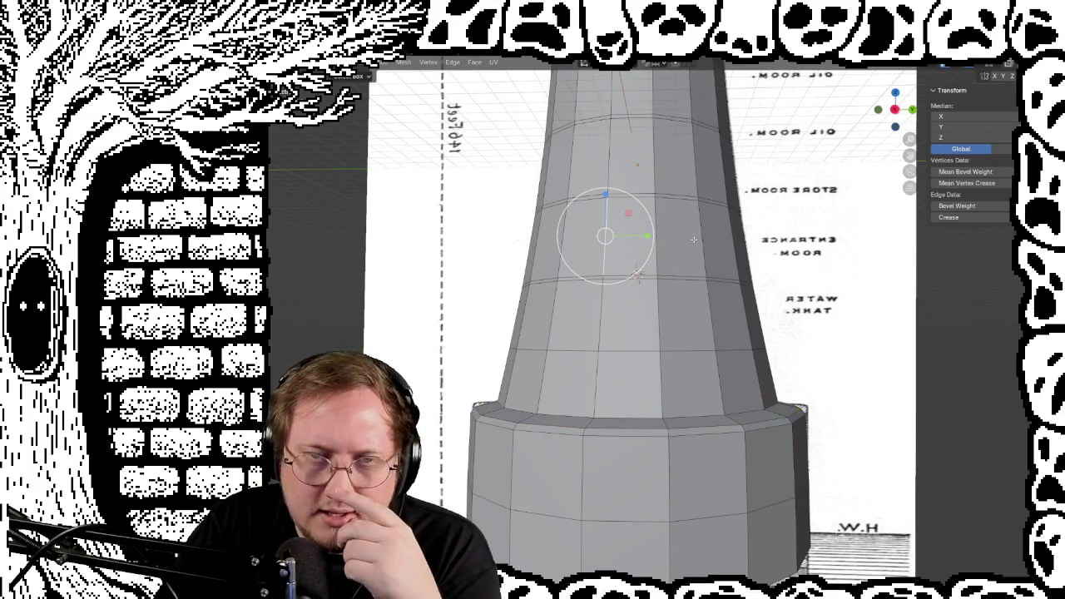
{"action": "key", "text": "3"}
{"action": "left_click", "coordinate": [636, 273]}
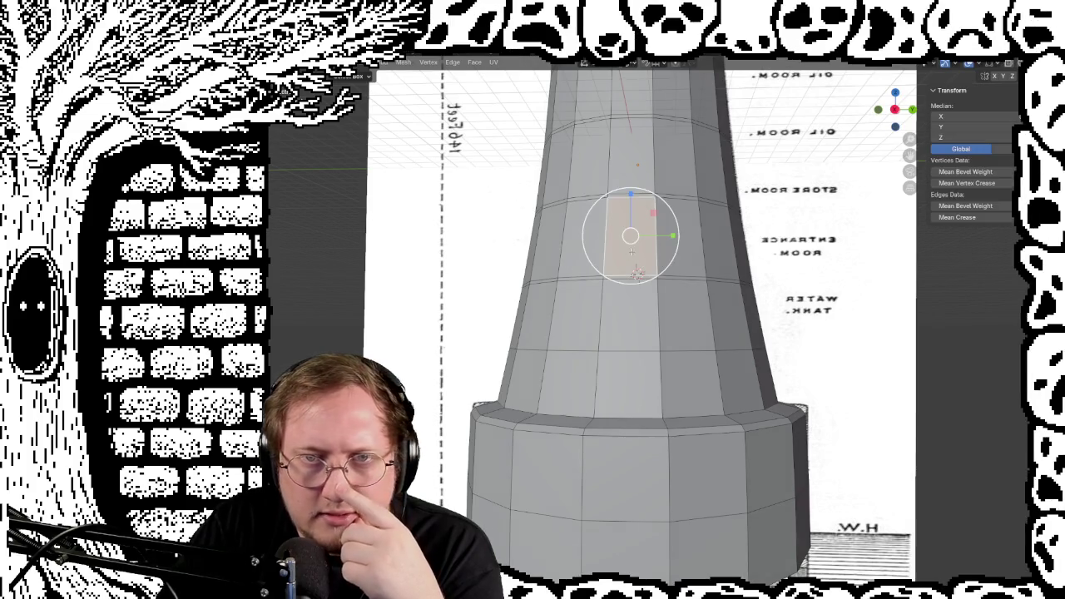
{"action": "middle_click_drag", "start_coordinate": [636, 273], "coordinate": [579, 313]}
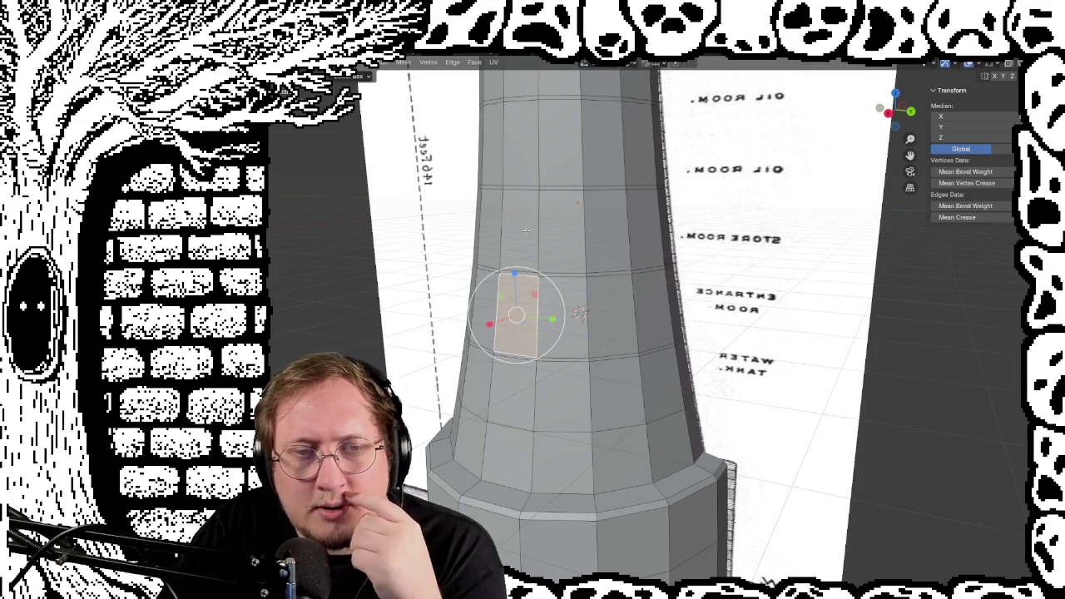
{"action": "key", "text": "KP_Decimal"}
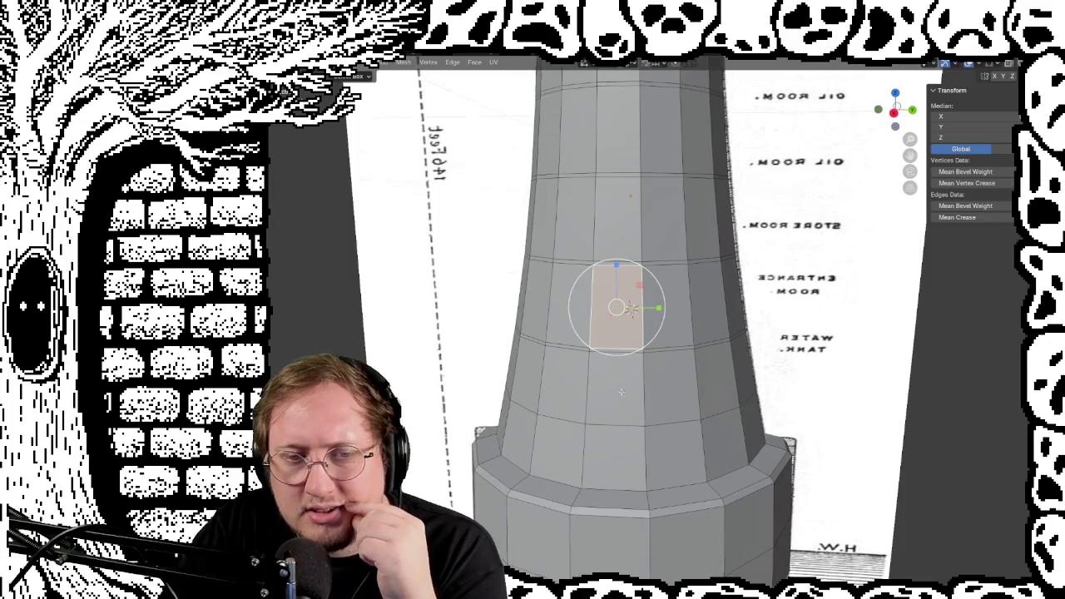
{"action": "middle_click_drag", "start_coordinate": [621, 391], "coordinate": [652, 268]}
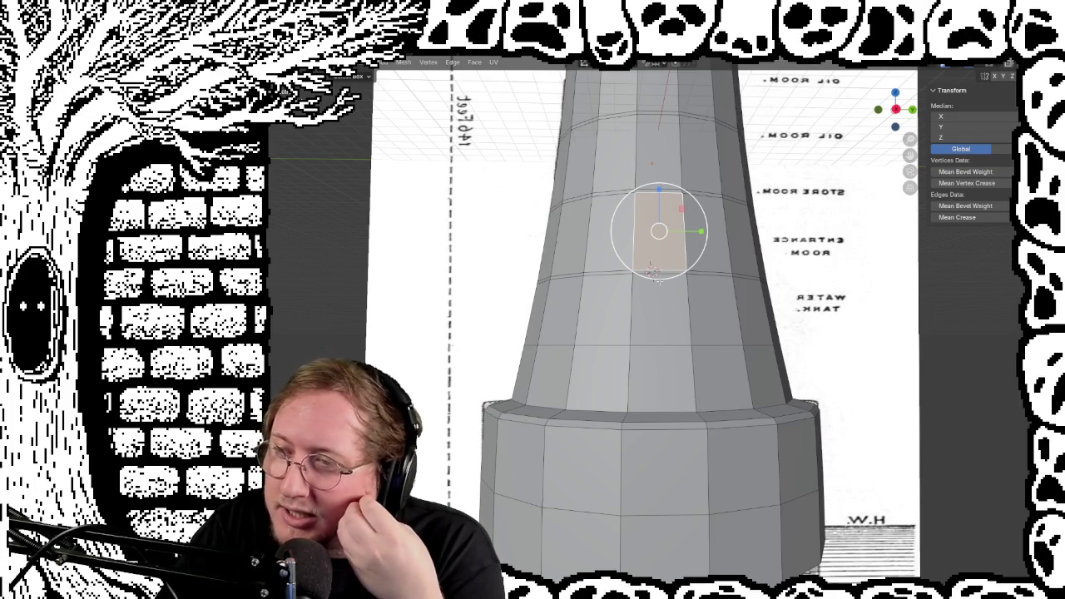
{"action": "mouse_move", "coordinate": [656, 281]}
{"action": "middle_mouse_down"}
{"action": "mouse_move", "coordinate": [707, 425]}
{"action": "mouse_move", "coordinate": [694, 380]}
{"action": "mouse_move", "coordinate": [696, 232]}
{"action": "middle_mouse_up"}
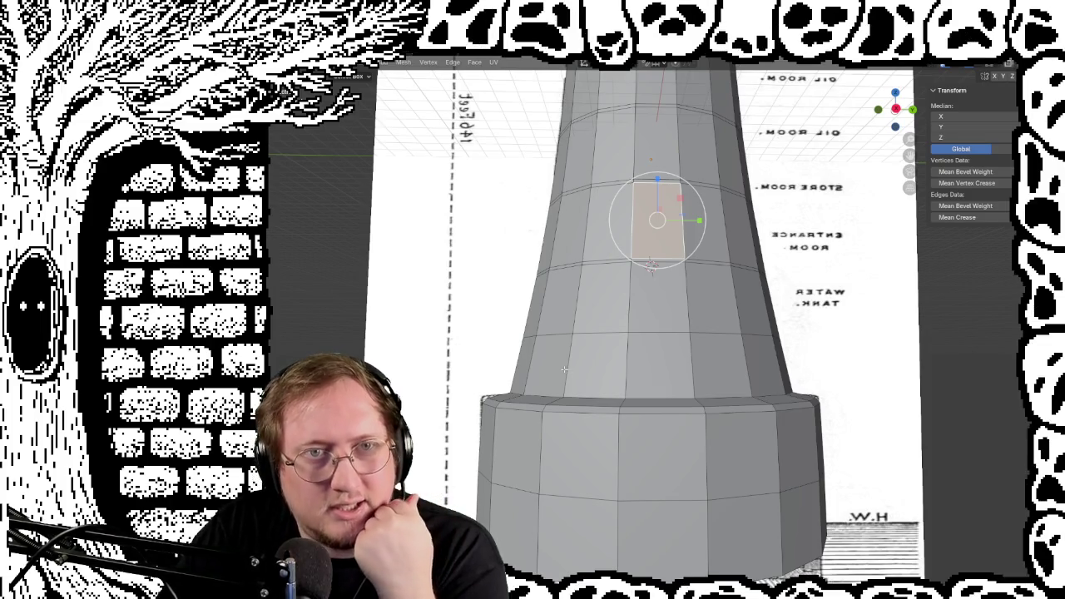
{"action": "middle_click_drag", "start_coordinate": [564, 368], "coordinate": [543, 355]}
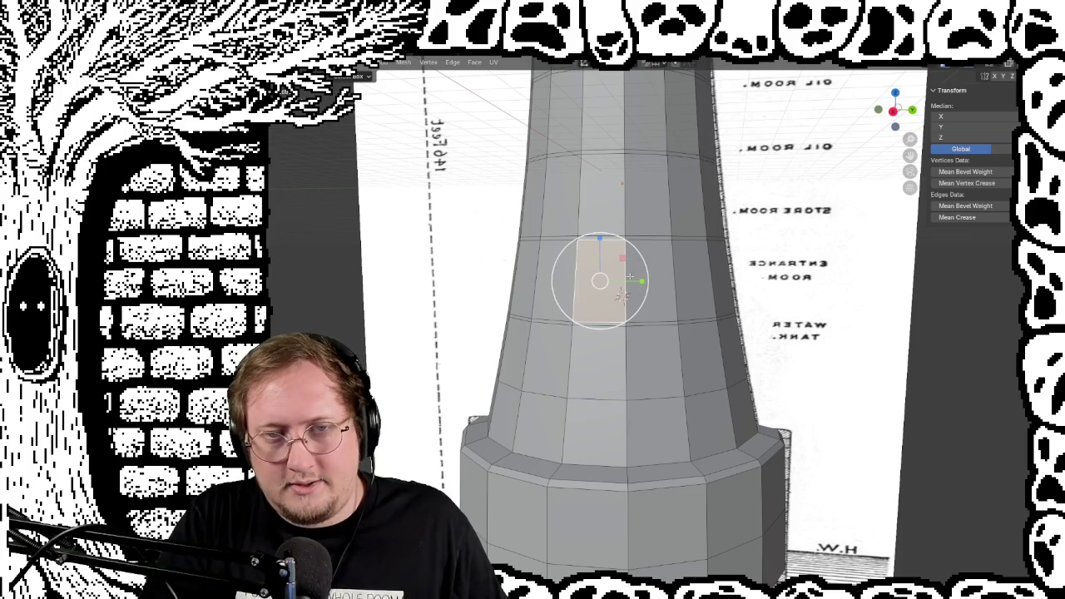
{"action": "mouse_move", "coordinate": [632, 281]}
{"action": "middle_mouse_down"}
{"action": "mouse_move", "coordinate": [632, 349]}
{"action": "mouse_move", "coordinate": [648, 269]}
{"action": "mouse_move", "coordinate": [611, 289]}
{"action": "middle_mouse_up"}
{"action": "scroll", "coordinate": [631, 355], "scroll_direction": "up", "scroll_amount": 3}
{"action": "scroll", "coordinate": [631, 355], "scroll_direction": "down", "scroll_amount": 5}
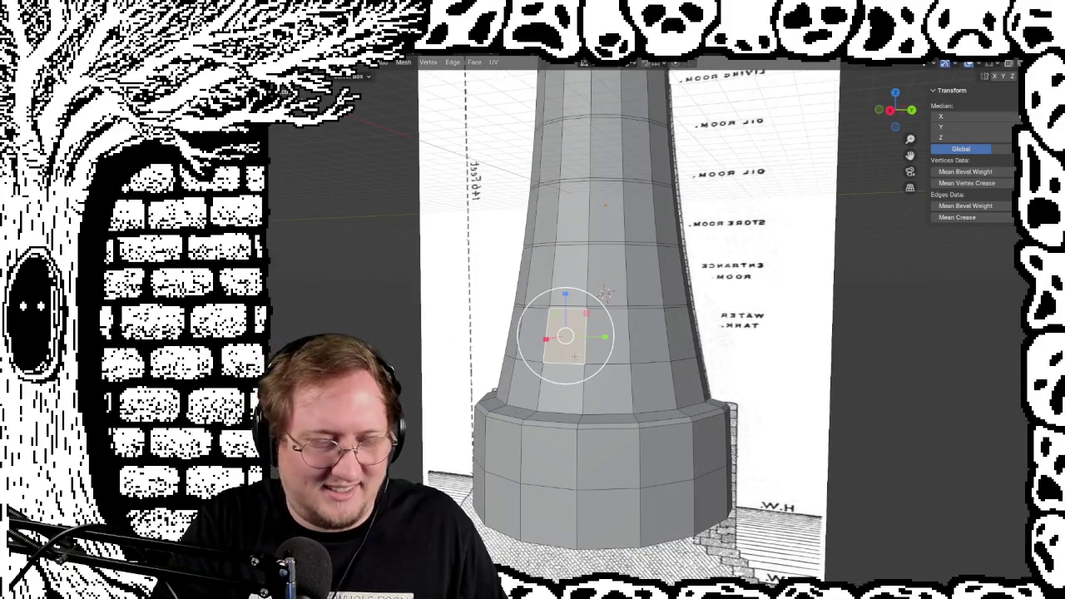
{"action": "mouse_move", "coordinate": [412, 409]}
{"action": "middle_mouse_down"}
{"action": "mouse_move", "coordinate": [449, 372]}
{"action": "mouse_move", "coordinate": [414, 463]}
{"action": "middle_mouse_up"}
{"action": "mouse_move", "coordinate": [739, 215]}
{"action": "middle_mouse_down"}
{"action": "mouse_move", "coordinate": [734, 191]}
{"action": "mouse_move", "coordinate": [736, 200]}
{"action": "middle_mouse_up"}
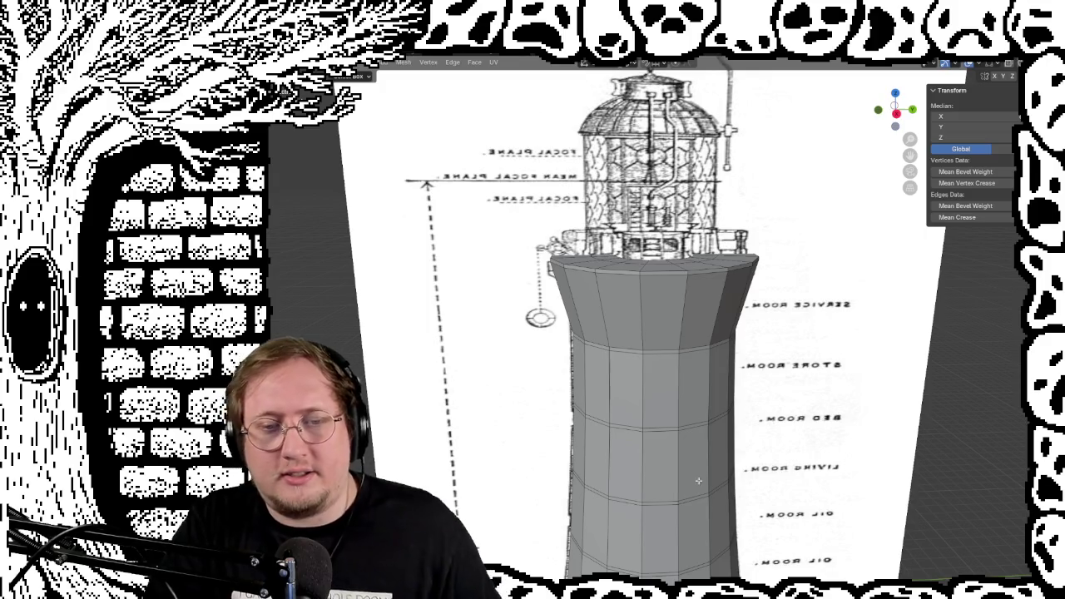
{"action": "middle_click_drag", "start_coordinate": [688, 466], "coordinate": [688, 330], "text": "shift"}
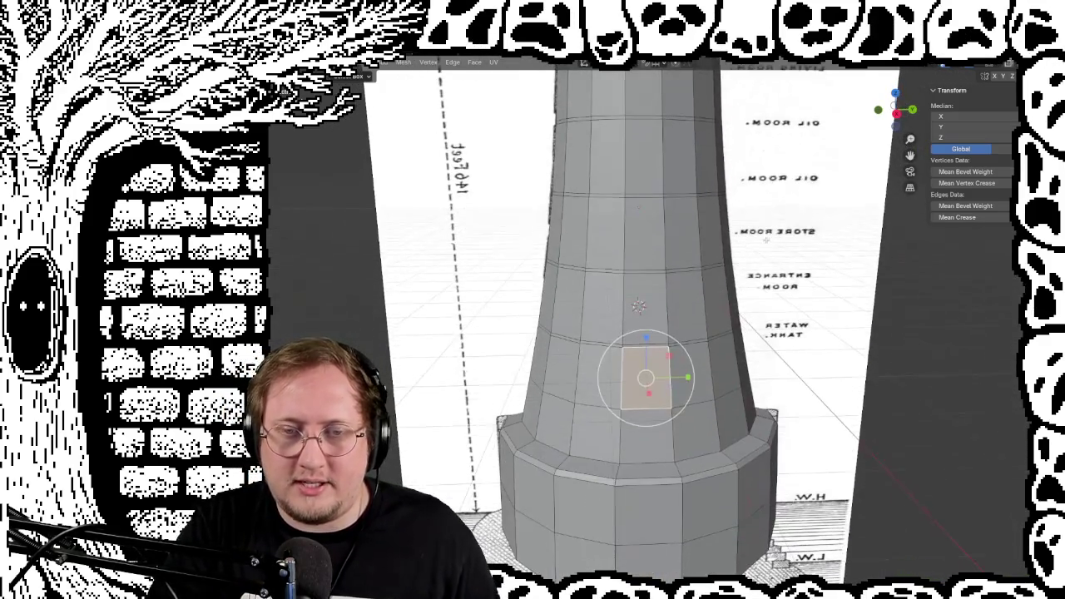
{"action": "scroll", "coordinate": [688, 330], "scroll_direction": "up", "scroll_amount": 5}
{"action": "scroll", "coordinate": [688, 330], "scroll_direction": "down", "scroll_amount": 2}
{"action": "scroll", "coordinate": [688, 330], "scroll_direction": "down", "scroll_amount": 2}
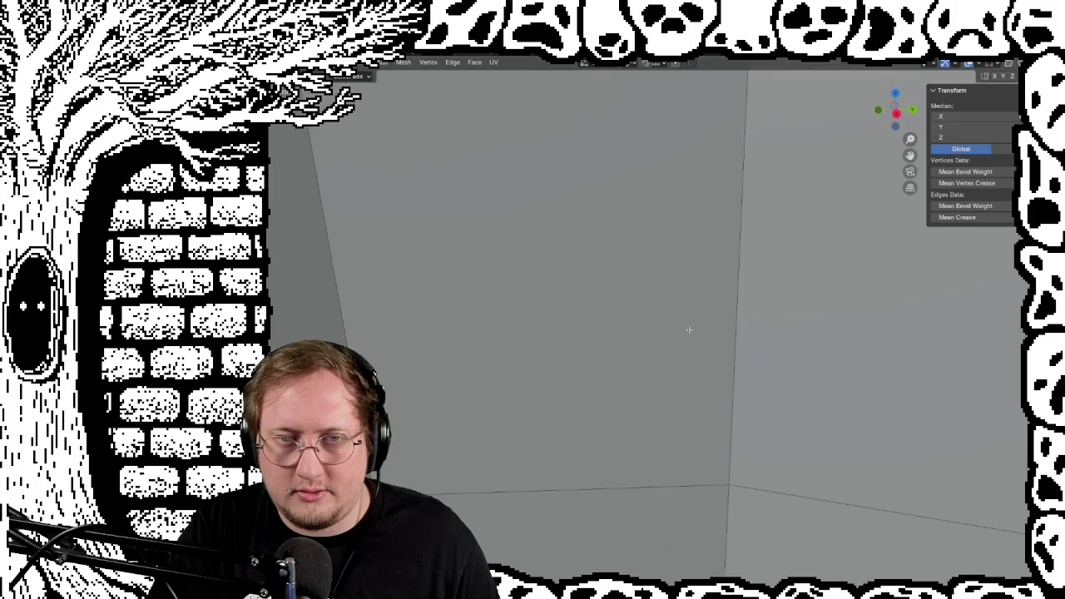
{"action": "middle_click_drag", "start_coordinate": [692, 338], "coordinate": [696, 352]}
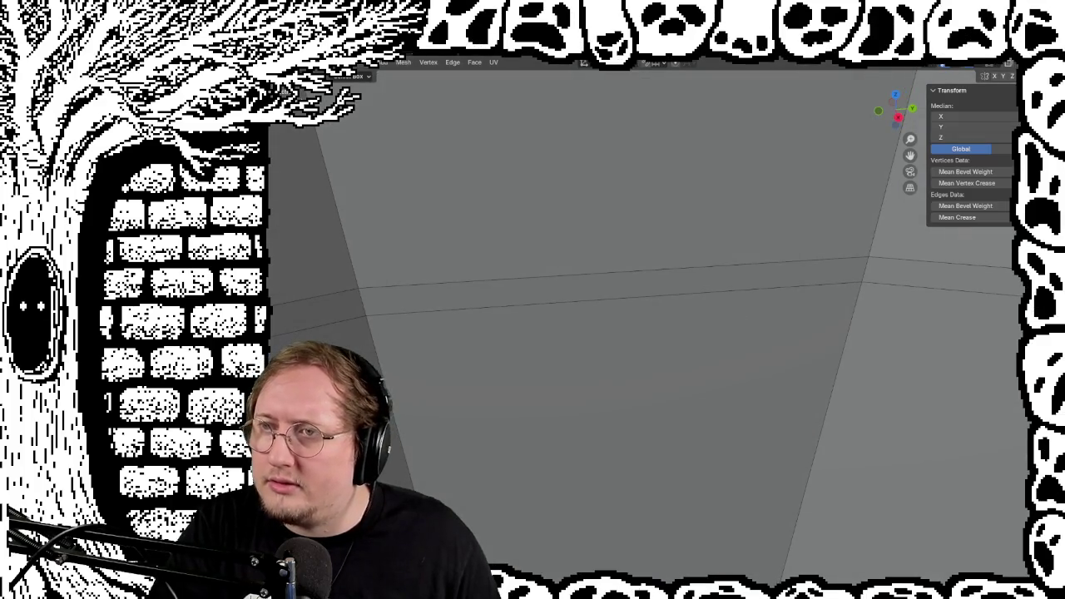
{"action": "mouse_move", "coordinate": [706, 212]}
{"action": "middle_mouse_down"}
{"action": "mouse_move", "coordinate": [679, 261]}
{"action": "mouse_move", "coordinate": [786, 176]}
{"action": "mouse_move", "coordinate": [825, 180]}
{"action": "mouse_move", "coordinate": [729, 401]}
{"action": "mouse_move", "coordinate": [700, 392]}
{"action": "mouse_move", "coordinate": [741, 333]}
{"action": "mouse_move", "coordinate": [720, 346]}
{"action": "middle_mouse_up"}
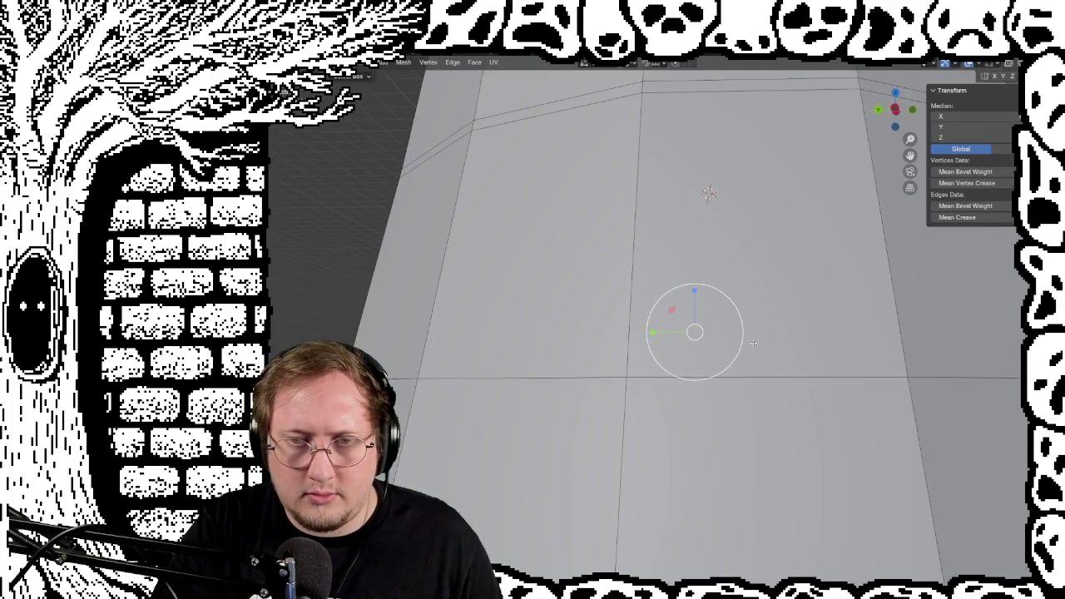
{"action": "mouse_move", "coordinate": [767, 367]}
{"action": "middle_mouse_down"}
{"action": "mouse_move", "coordinate": [726, 557]}
{"action": "mouse_move", "coordinate": [668, 430]}
{"action": "mouse_move", "coordinate": [687, 434]}
{"action": "mouse_move", "coordinate": [682, 423]}
{"action": "middle_mouse_up"}
{"action": "mouse_move", "coordinate": [445, 400]}
{"action": "middle_mouse_down"}
{"action": "mouse_move", "coordinate": [452, 482]}
{"action": "mouse_move", "coordinate": [681, 410]}
{"action": "mouse_move", "coordinate": [677, 361]}
{"action": "mouse_move", "coordinate": [452, 404]}
{"action": "mouse_move", "coordinate": [532, 411]}
{"action": "mouse_move", "coordinate": [584, 308]}
{"action": "mouse_move", "coordinate": [625, 273]}
{"action": "mouse_move", "coordinate": [602, 285]}
{"action": "mouse_move", "coordinate": [644, 394]}
{"action": "mouse_move", "coordinate": [622, 386]}
{"action": "mouse_move", "coordinate": [724, 457]}
{"action": "mouse_move", "coordinate": [535, 332]}
{"action": "mouse_move", "coordinate": [829, 440]}
{"action": "mouse_move", "coordinate": [782, 368]}
{"action": "mouse_move", "coordinate": [921, 444]}
{"action": "mouse_move", "coordinate": [798, 435]}
{"action": "mouse_move", "coordinate": [816, 428]}
{"action": "mouse_move", "coordinate": [650, 400]}
{"action": "middle_mouse_up"}
{"action": "mouse_move", "coordinate": [578, 364]}
{"action": "middle_mouse_down"}
{"action": "mouse_move", "coordinate": [716, 242]}
{"action": "mouse_move", "coordinate": [714, 253]}
{"action": "mouse_move", "coordinate": [647, 221]}
{"action": "mouse_move", "coordinate": [470, 209]}
{"action": "middle_mouse_up"}
{"action": "middle_click_drag", "start_coordinate": [578, 334], "coordinate": [712, 388]}
{"action": "mouse_move", "coordinate": [650, 276]}
{"action": "middle_mouse_down"}
{"action": "mouse_move", "coordinate": [592, 213]}
{"action": "mouse_move", "coordinate": [648, 254]}
{"action": "mouse_move", "coordinate": [590, 205]}
{"action": "mouse_move", "coordinate": [623, 255]}
{"action": "mouse_move", "coordinate": [578, 321]}
{"action": "mouse_move", "coordinate": [587, 158]}
{"action": "middle_mouse_up"}
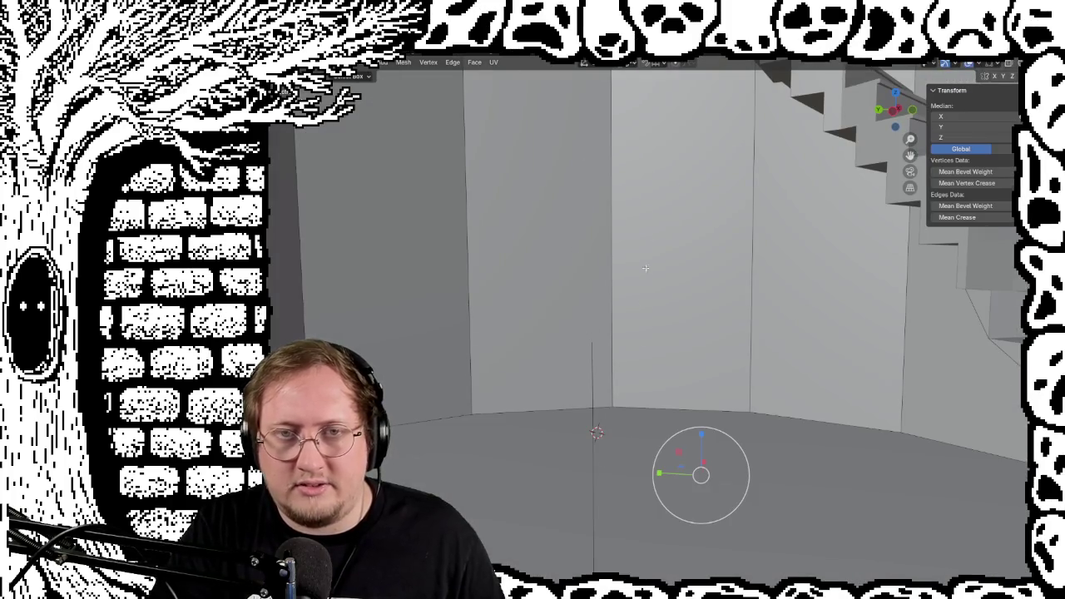
{"action": "mouse_move", "coordinate": [554, 237]}
{"action": "middle_mouse_down"}
{"action": "mouse_move", "coordinate": [491, 225]}
{"action": "mouse_move", "coordinate": [444, 230]}
{"action": "mouse_move", "coordinate": [407, 251]}
{"action": "mouse_move", "coordinate": [528, 262]}
{"action": "mouse_move", "coordinate": [675, 250]}
{"action": "mouse_move", "coordinate": [574, 258]}
{"action": "mouse_move", "coordinate": [652, 266]}
{"action": "mouse_move", "coordinate": [578, 175]}
{"action": "mouse_move", "coordinate": [525, 192]}
{"action": "mouse_move", "coordinate": [715, 225]}
{"action": "mouse_move", "coordinate": [732, 247]}
{"action": "mouse_move", "coordinate": [919, 271]}
{"action": "middle_mouse_up"}
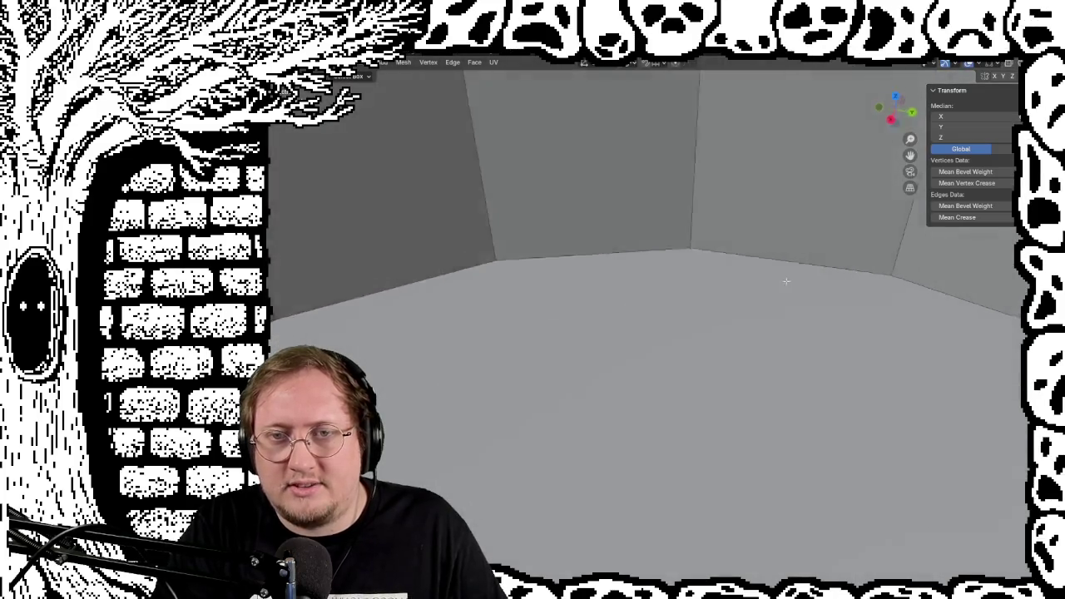
{"action": "mouse_move", "coordinate": [627, 286]}
{"action": "middle_mouse_down"}
{"action": "mouse_move", "coordinate": [599, 257]}
{"action": "mouse_move", "coordinate": [566, 185]}
{"action": "mouse_move", "coordinate": [582, 260]}
{"action": "mouse_move", "coordinate": [655, 429]}
{"action": "middle_mouse_up"}
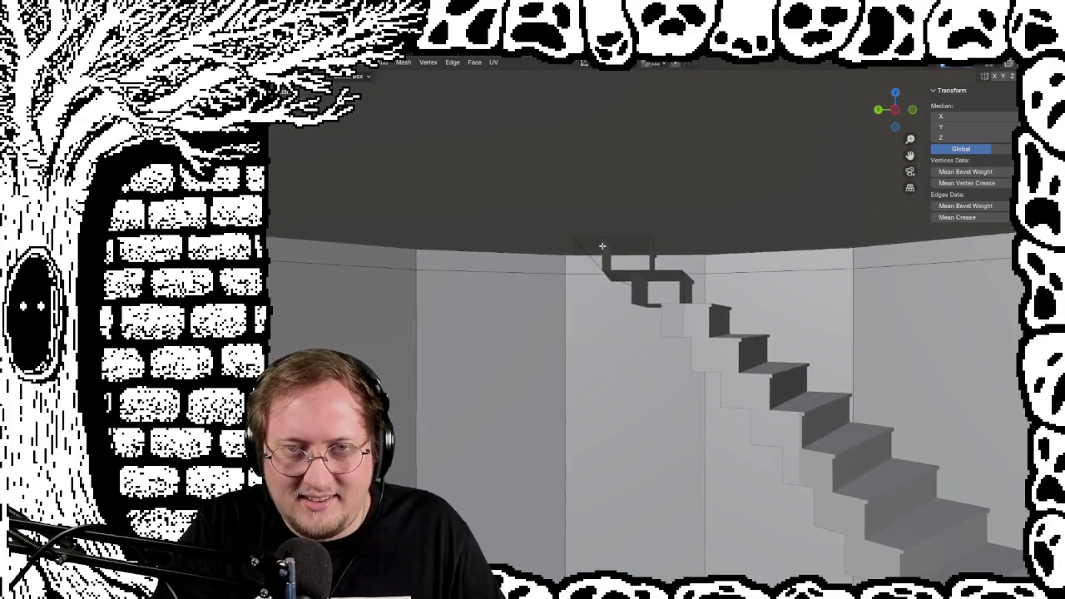
{"action": "mouse_move", "coordinate": [613, 318]}
{"action": "middle_mouse_down"}
{"action": "mouse_move", "coordinate": [626, 341]}
{"action": "mouse_move", "coordinate": [618, 288]}
{"action": "mouse_move", "coordinate": [637, 366]}
{"action": "mouse_move", "coordinate": [635, 269]}
{"action": "mouse_move", "coordinate": [637, 357]}
{"action": "mouse_move", "coordinate": [605, 220]}
{"action": "mouse_move", "coordinate": [495, 247]}
{"action": "middle_mouse_up"}
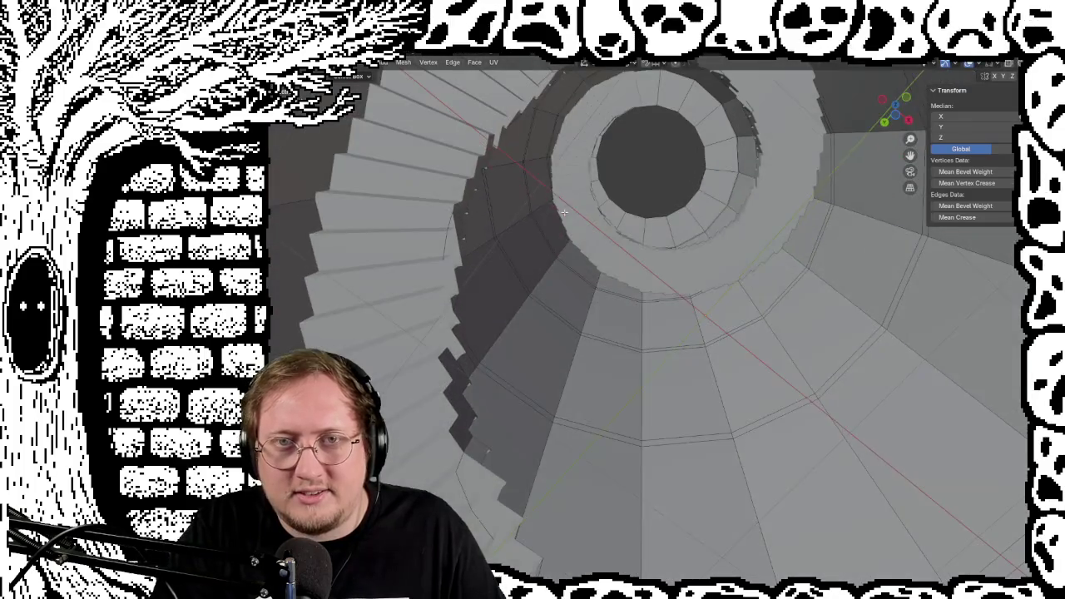
{"action": "mouse_move", "coordinate": [564, 213]}
{"action": "middle_mouse_down"}
{"action": "mouse_move", "coordinate": [515, 200]}
{"action": "mouse_move", "coordinate": [567, 327]}
{"action": "middle_mouse_up"}
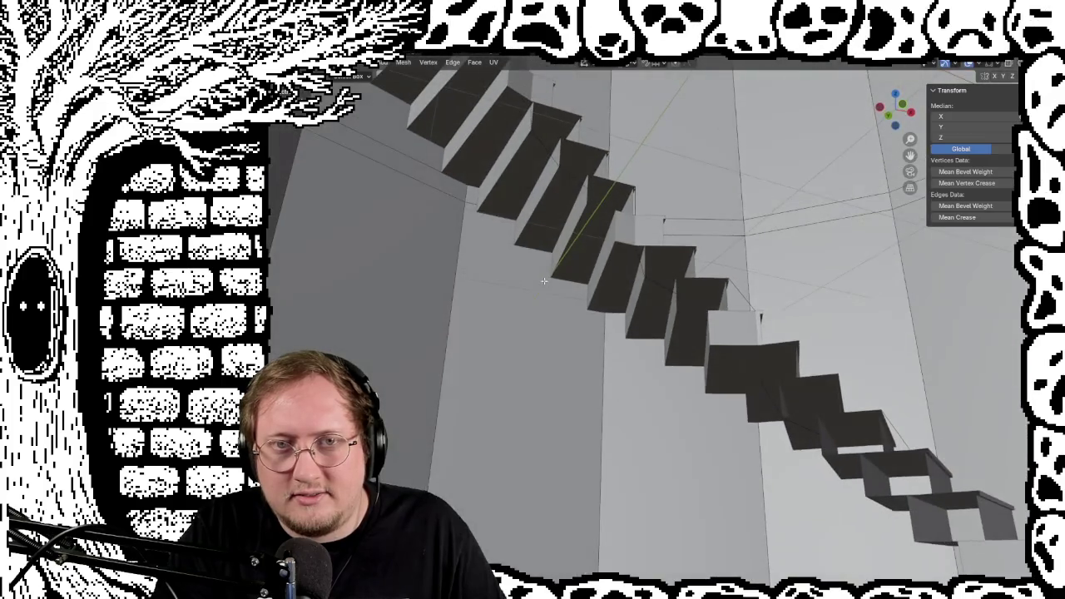
{"action": "mouse_move", "coordinate": [541, 277]}
{"action": "middle_mouse_down"}
{"action": "mouse_move", "coordinate": [591, 322]}
{"action": "mouse_move", "coordinate": [525, 285]}
{"action": "middle_mouse_up"}
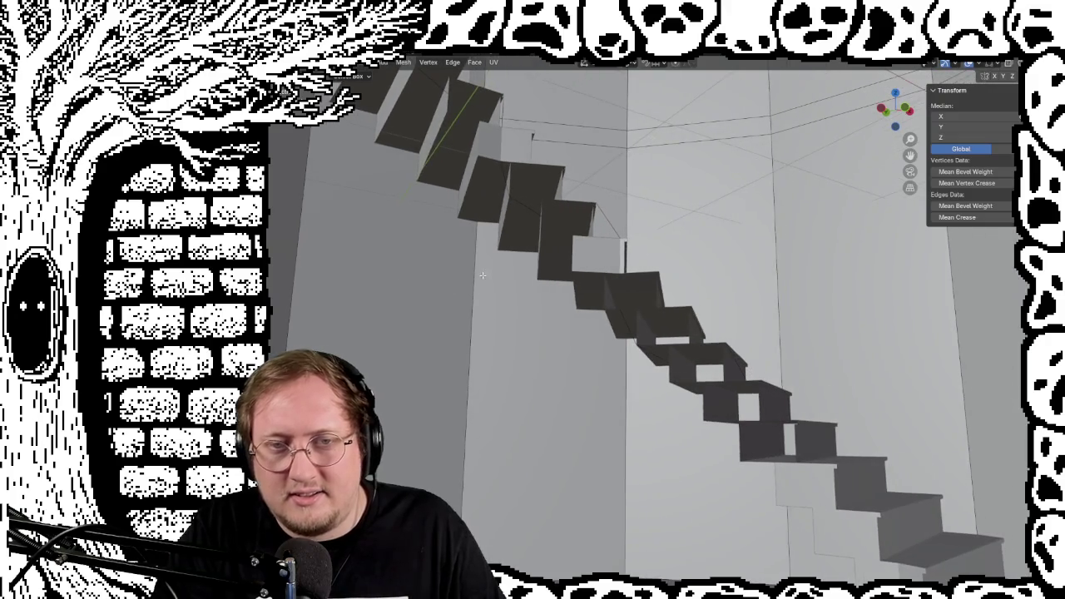
{"action": "mouse_move", "coordinate": [494, 236]}
{"action": "middle_mouse_down"}
{"action": "mouse_move", "coordinate": [599, 324]}
{"action": "mouse_move", "coordinate": [594, 281]}
{"action": "mouse_move", "coordinate": [522, 182]}
{"action": "mouse_move", "coordinate": [622, 310]}
{"action": "middle_mouse_up"}
{"action": "mouse_move", "coordinate": [703, 326]}
{"action": "middle_mouse_down"}
{"action": "mouse_move", "coordinate": [722, 267]}
{"action": "mouse_move", "coordinate": [745, 255]}
{"action": "mouse_move", "coordinate": [662, 197]}
{"action": "mouse_move", "coordinate": [544, 184]}
{"action": "mouse_move", "coordinate": [694, 254]}
{"action": "mouse_move", "coordinate": [681, 244]}
{"action": "mouse_move", "coordinate": [725, 295]}
{"action": "mouse_move", "coordinate": [698, 277]}
{"action": "mouse_move", "coordinate": [757, 362]}
{"action": "mouse_move", "coordinate": [694, 374]}
{"action": "middle_mouse_up"}
{"action": "scroll", "coordinate": [648, 324], "scroll_direction": "down", "scroll_amount": 3}
{"action": "scroll", "coordinate": [698, 277], "scroll_direction": "down", "scroll_amount": 2}
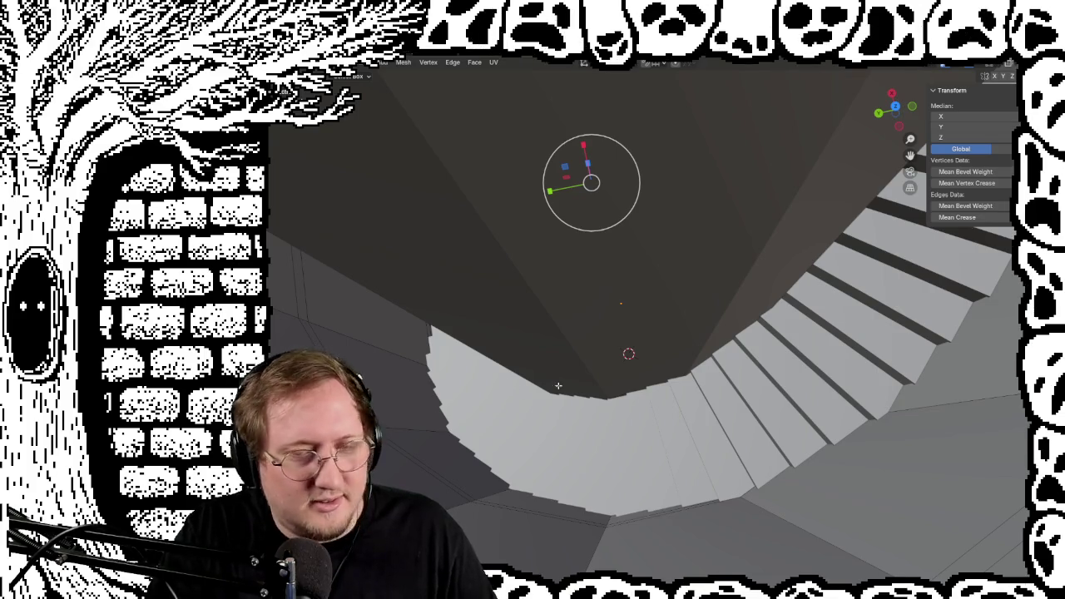
{"action": "middle_click_drag", "start_coordinate": [603, 387], "coordinate": [635, 411]}
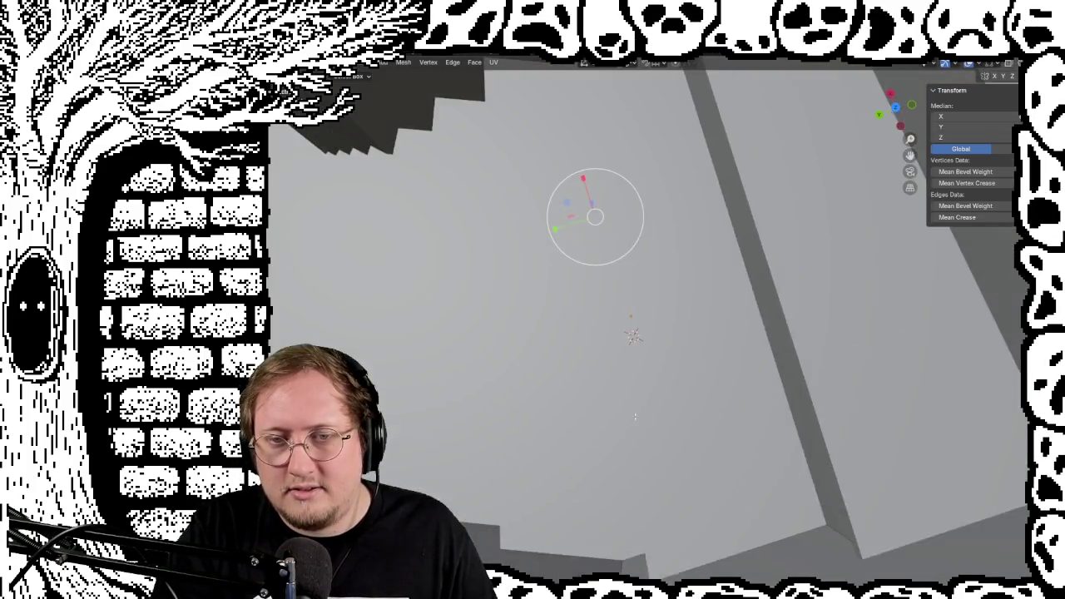
{"action": "scroll", "coordinate": [635, 412], "scroll_direction": "down", "scroll_amount": 4}
{"action": "scroll", "coordinate": [647, 417], "scroll_direction": "up", "scroll_amount": 3}
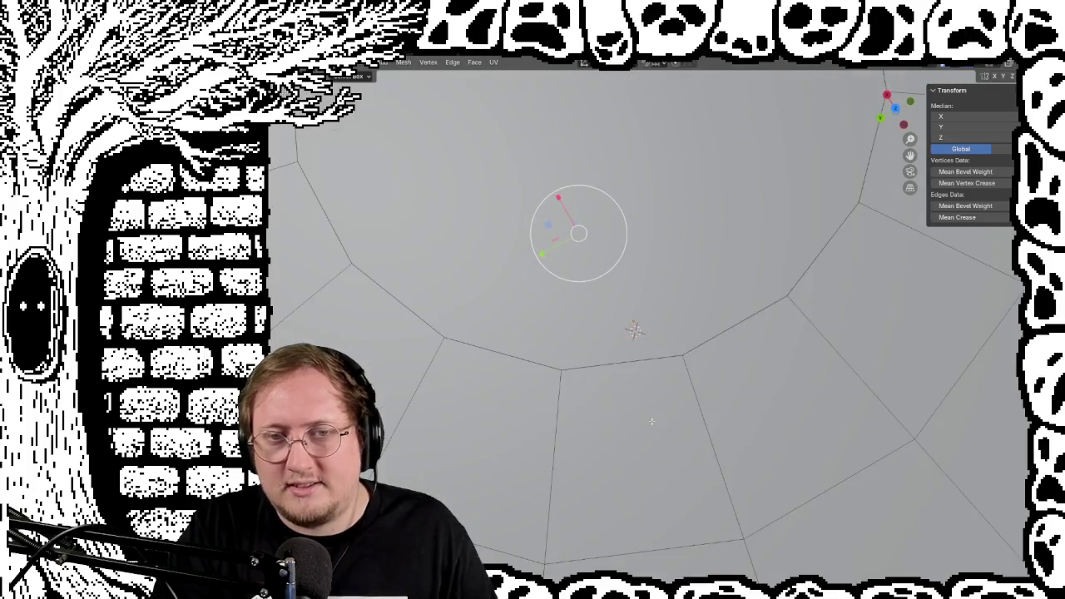
{"action": "scroll", "coordinate": [647, 418], "scroll_direction": "up", "scroll_amount": 3}
{"action": "scroll", "coordinate": [644, 417], "scroll_direction": "up", "scroll_amount": 3}
{"action": "scroll", "coordinate": [642, 416], "scroll_direction": "up", "scroll_amount": 3}
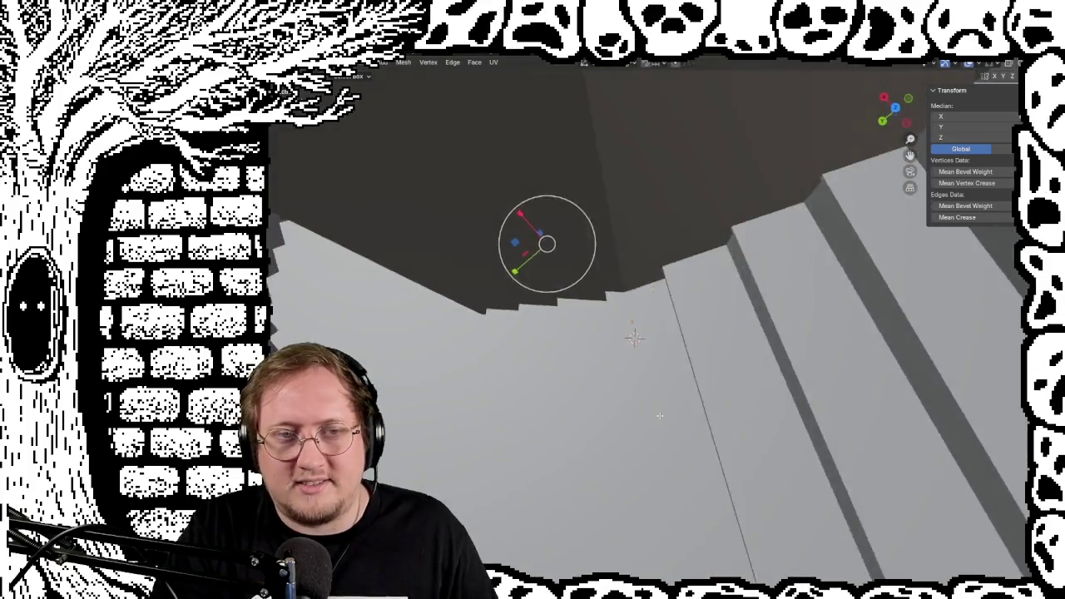
{"action": "scroll", "coordinate": [642, 416], "scroll_direction": "down", "scroll_amount": 5}
{"action": "middle_click_drag", "start_coordinate": [642, 416], "coordinate": [653, 319]}
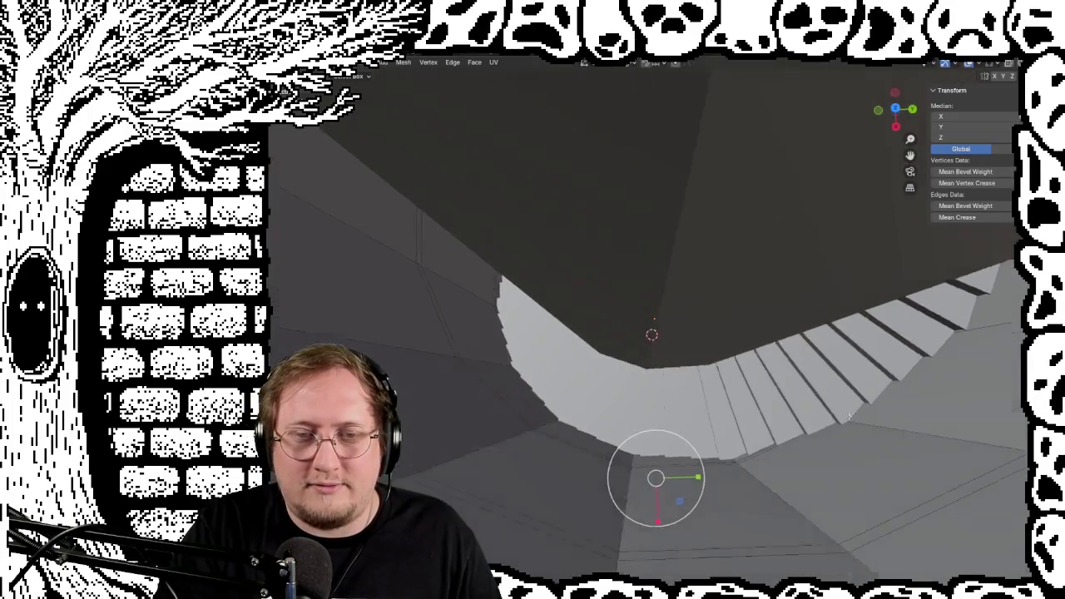
{"action": "middle_click_drag", "start_coordinate": [849, 416], "coordinate": [837, 316]}
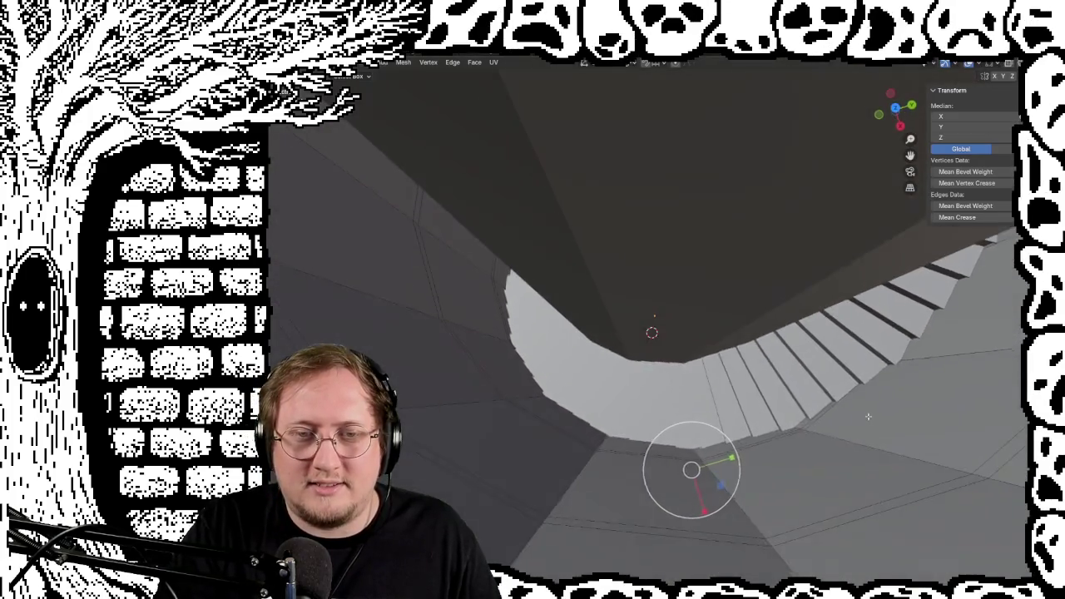
{"action": "scroll", "coordinate": [824, 329], "scroll_direction": "down", "scroll_amount": 5}
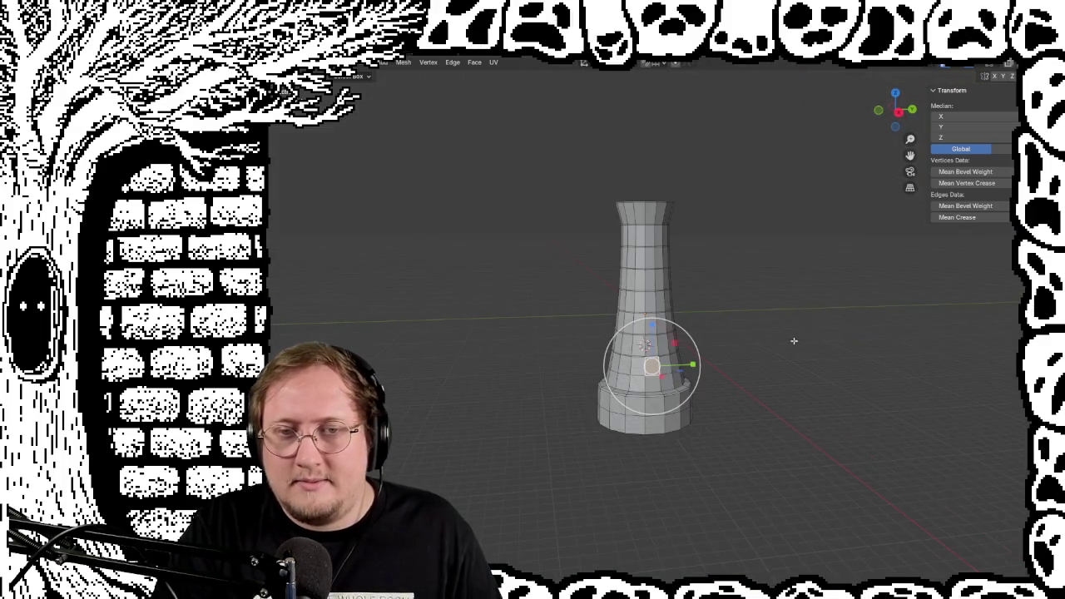
{"action": "scroll", "coordinate": [675, 208], "scroll_direction": "up", "scroll_amount": 5}
{"action": "middle_click_drag", "start_coordinate": [675, 208], "coordinate": [690, 366], "text": "shift"}
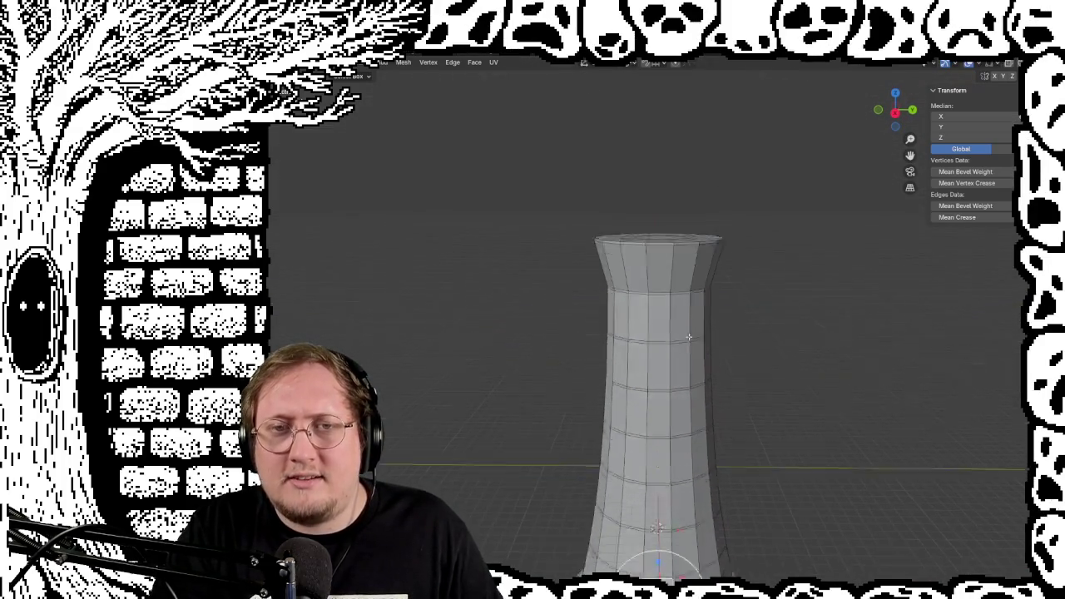
{"action": "scroll", "coordinate": [710, 258], "scroll_direction": "up", "scroll_amount": 2}
{"action": "scroll", "coordinate": [711, 259], "scroll_direction": "up", "scroll_amount": 2}
{"action": "scroll", "coordinate": [710, 259], "scroll_direction": "up", "scroll_amount": 2}
{"action": "scroll", "coordinate": [711, 259], "scroll_direction": "down", "scroll_amount": 2}
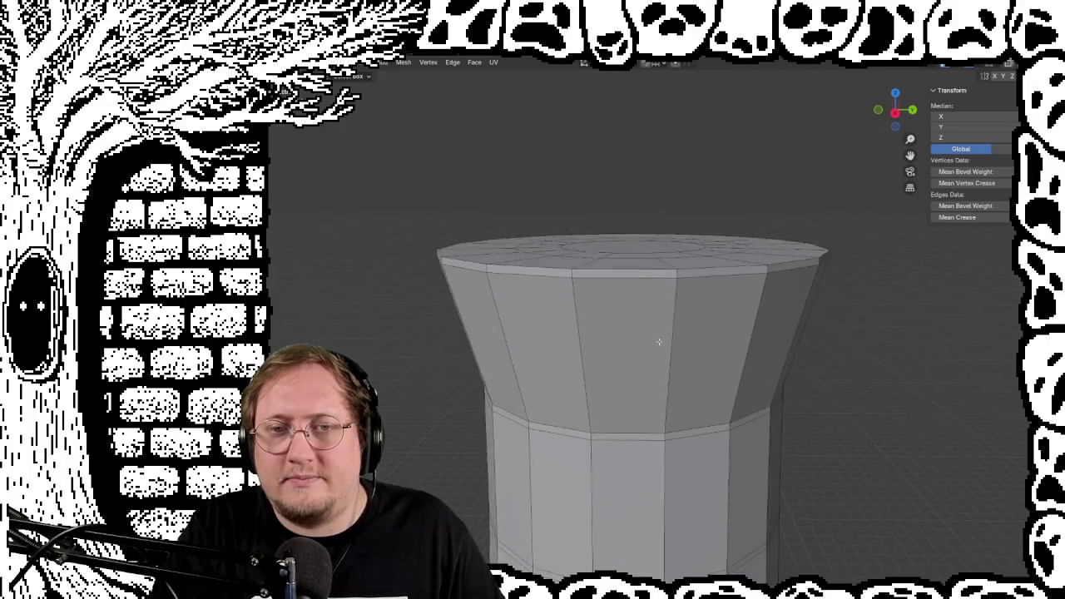
{"action": "middle_click_drag", "start_coordinate": [710, 258], "coordinate": [662, 299]}
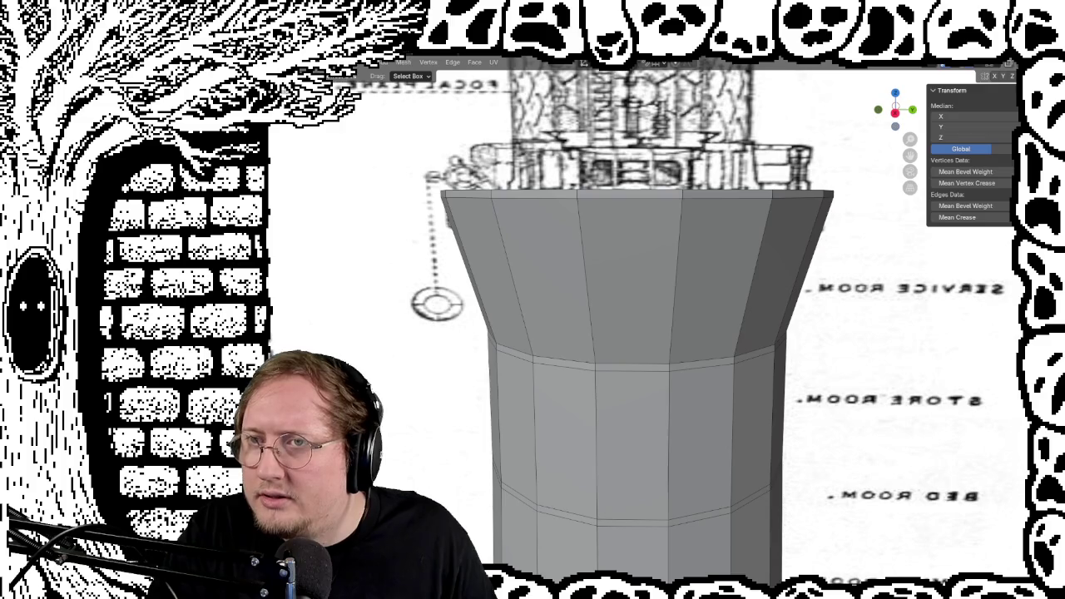
Turn on X-ray in front view and add an edge loop across the tower top
{"action": "key", "text": "shift+z"}
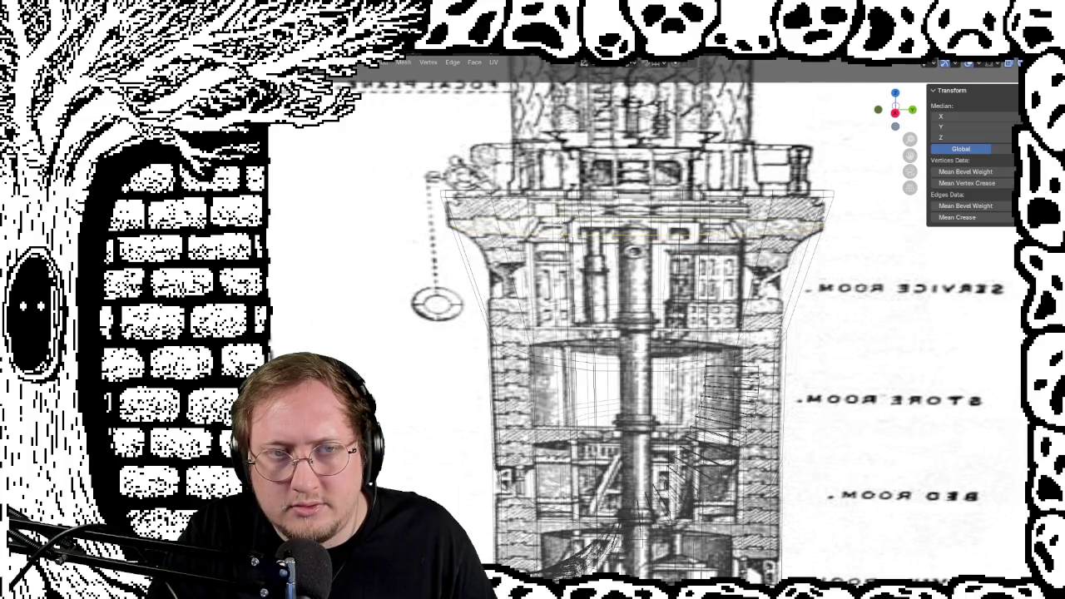
{"action": "key", "text": "KP_5"}
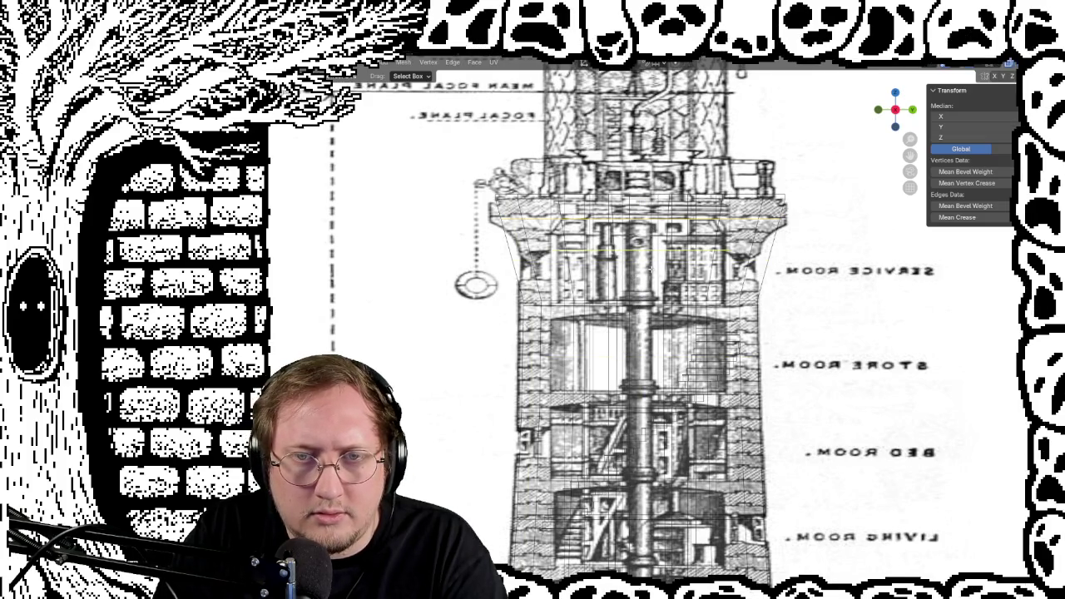
{"action": "left_click", "coordinate": [647, 258]}
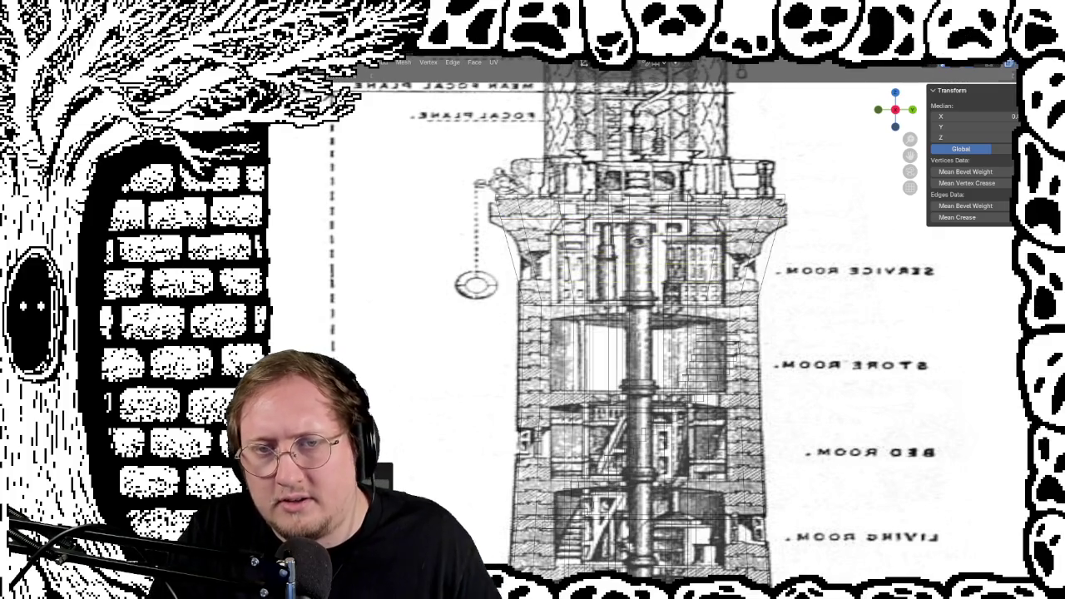
{"action": "left_click", "coordinate": [646, 265]}
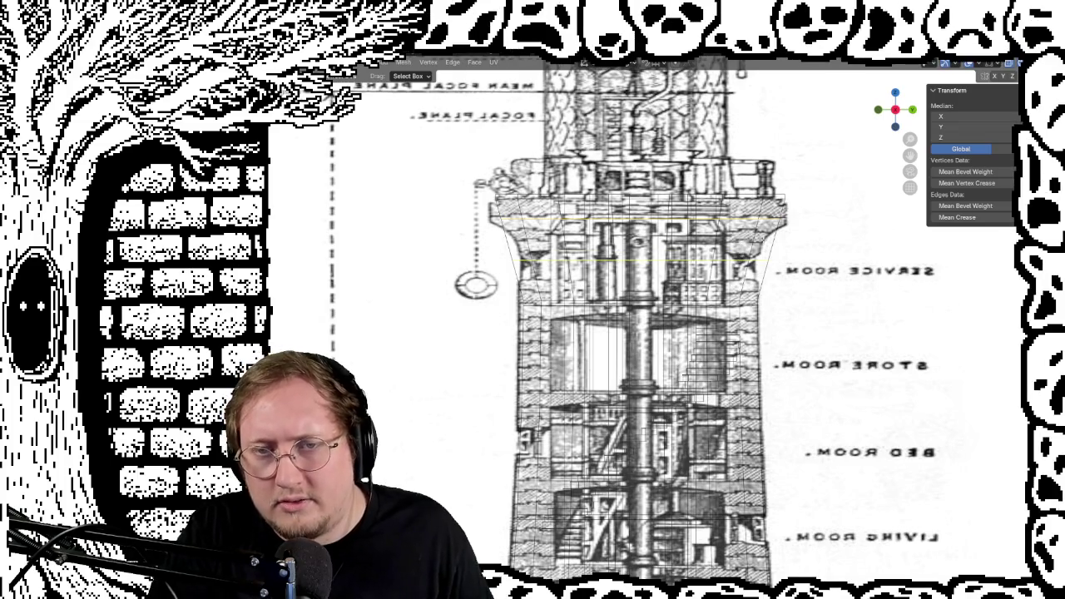
Add another loop lower on the flange and slide it down to the service-room level
{"action": "left_click", "coordinate": [645, 250]}
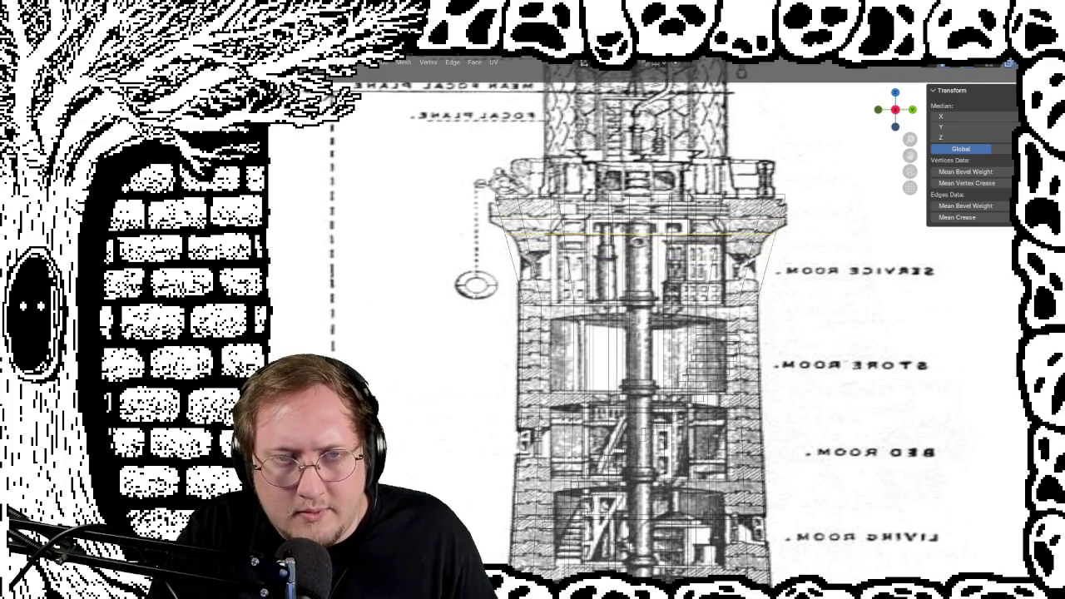
{"action": "key", "text": "Return"}
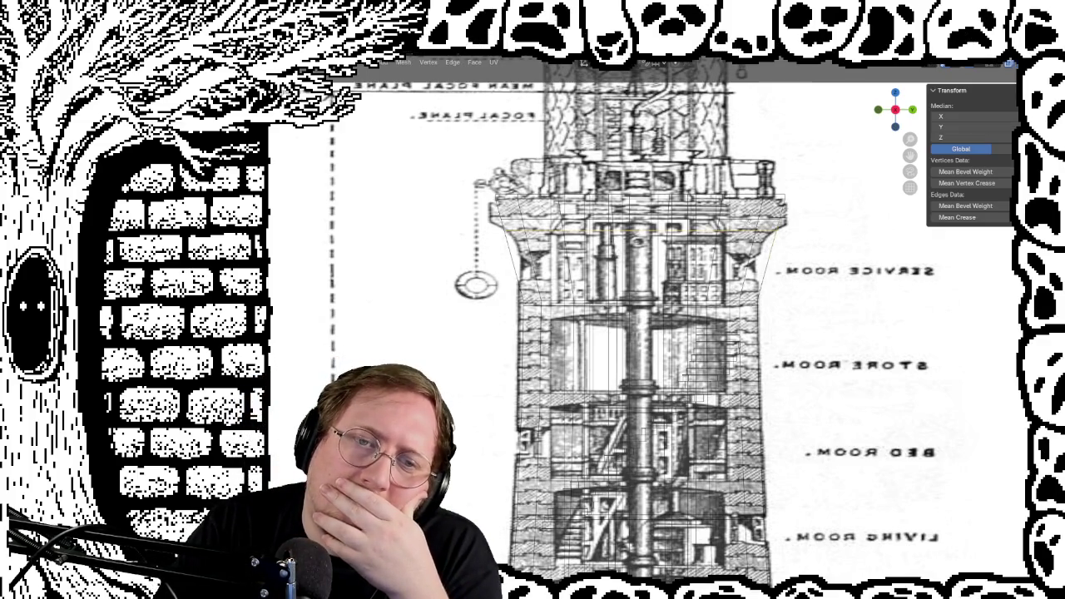
{"action": "key", "text": "g"}
{"action": "key", "text": "g"}
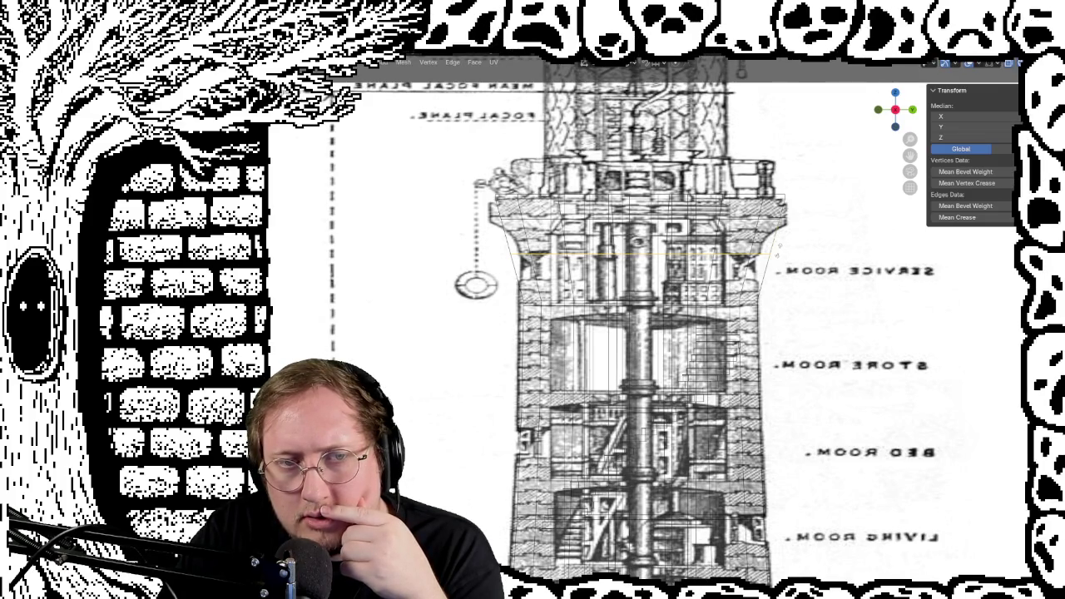
{"action": "left_click", "coordinate": [779, 246]}
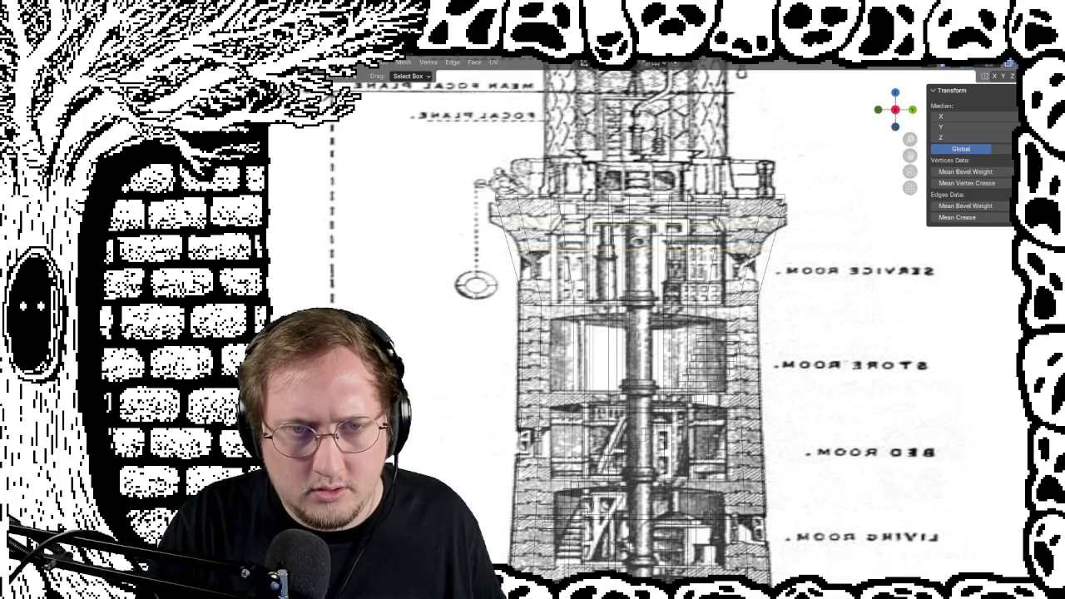
{"action": "key", "text": "ctrl+KP_Add"}
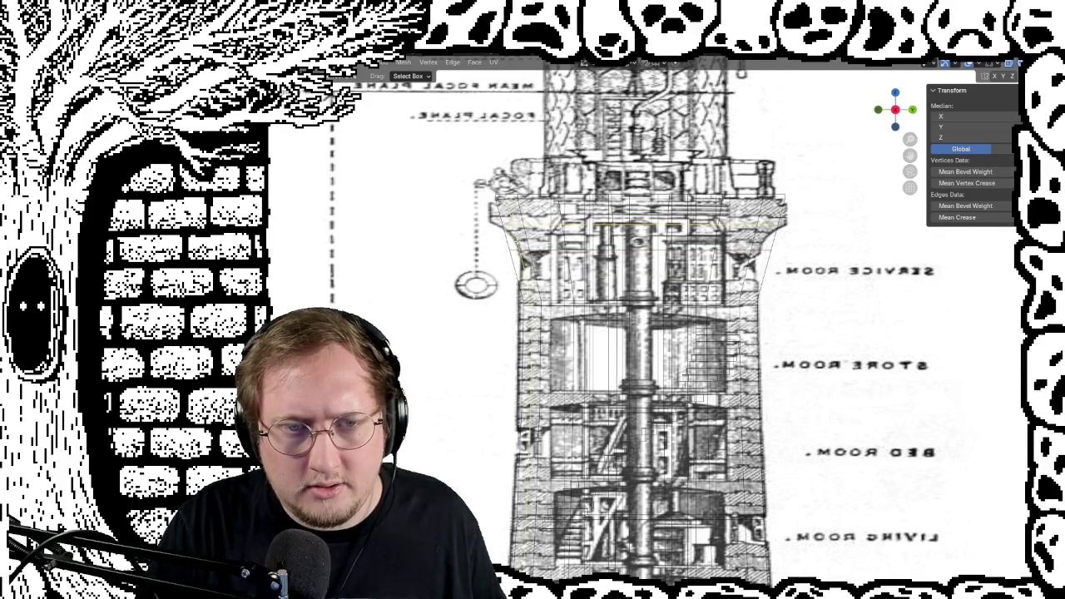
{"action": "key", "text": "ctrl+KP_Subtract"}
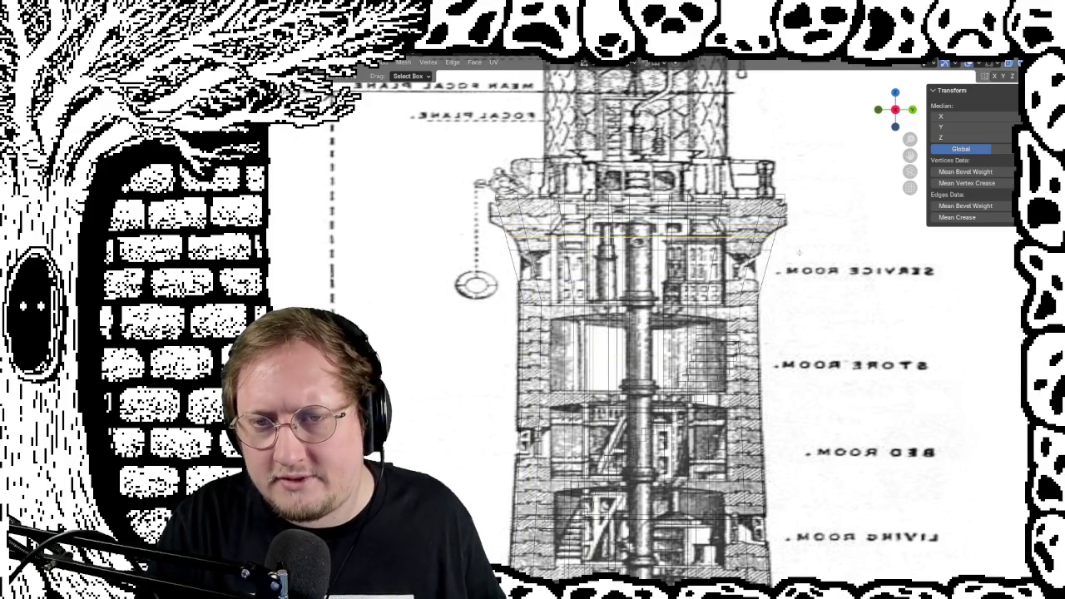
Cut a new horizontal edge loop near the top of the tower
{"action": "scroll", "coordinate": [833, 249], "scroll_direction": "up", "scroll_amount": 2}
{"action": "scroll", "coordinate": [833, 249], "scroll_direction": "up", "scroll_amount": 1}
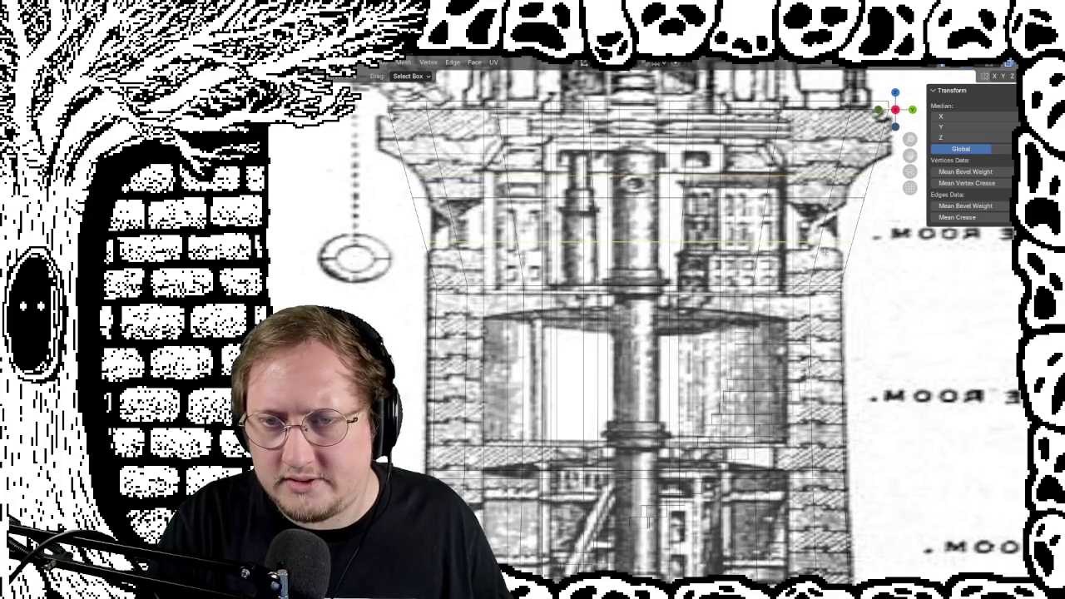
{"action": "key", "text": "ctrl+r"}
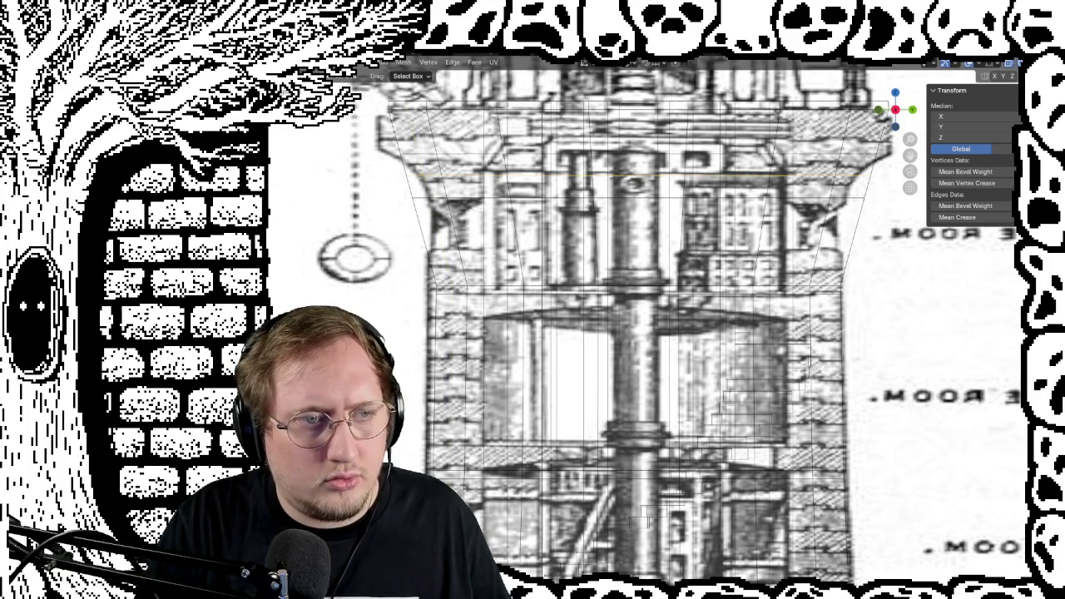
{"action": "left_click", "coordinate": [636, 176]}
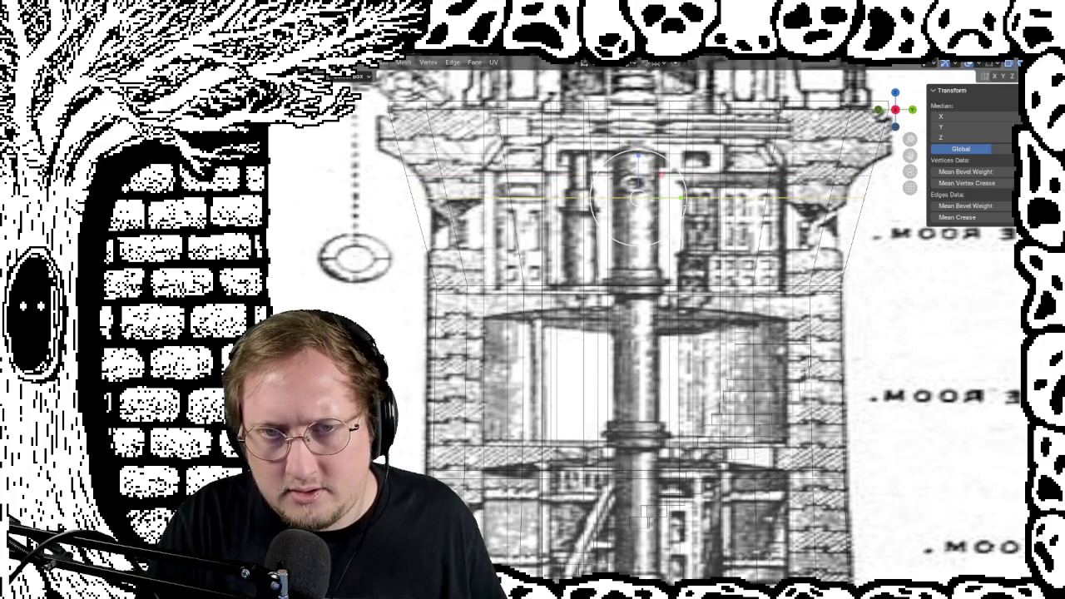
{"action": "left_click", "coordinate": [682, 198]}
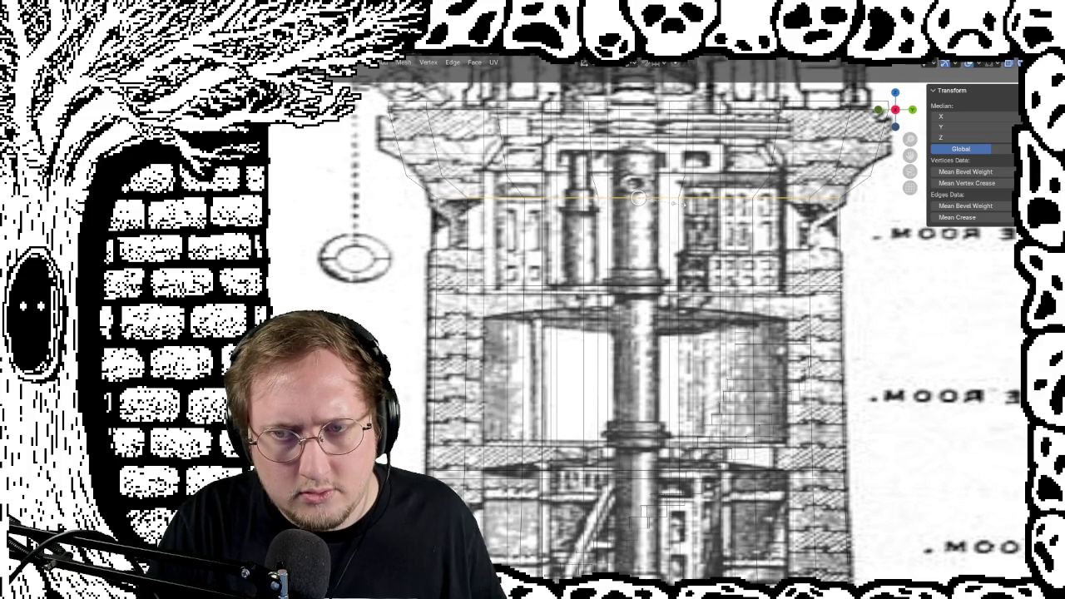
Turn X-ray off and return to Object Mode to view the tower solid
{"action": "scroll", "coordinate": [677, 205], "scroll_direction": "up", "scroll_amount": 3}
{"action": "mouse_move", "coordinate": [677, 205]}
{"action": "middle_mouse_down"}
{"action": "mouse_move", "coordinate": [628, 221]}
{"action": "mouse_move", "coordinate": [882, 291]}
{"action": "mouse_move", "coordinate": [900, 256]}
{"action": "middle_mouse_up"}
{"action": "scroll", "coordinate": [882, 291], "scroll_direction": "down", "scroll_amount": 2}
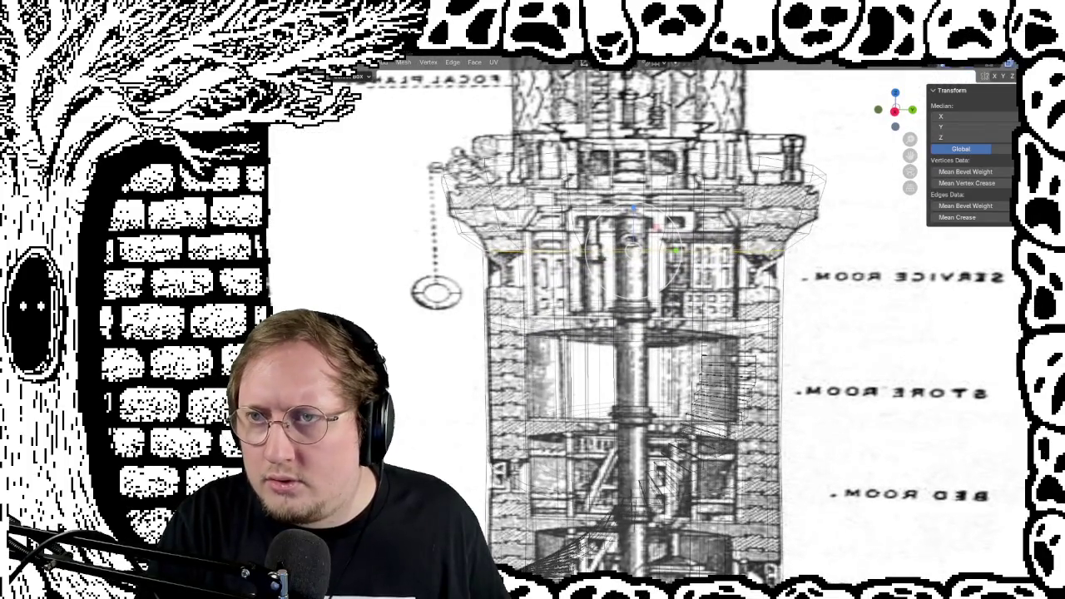
{"action": "key", "text": "alt+z"}
{"action": "mouse_move", "coordinate": [744, 297]}
{"action": "middle_mouse_down"}
{"action": "mouse_move", "coordinate": [695, 287]}
{"action": "mouse_move", "coordinate": [642, 315]}
{"action": "mouse_move", "coordinate": [629, 308]}
{"action": "mouse_move", "coordinate": [646, 327]}
{"action": "mouse_move", "coordinate": [690, 314]}
{"action": "mouse_move", "coordinate": [648, 311]}
{"action": "mouse_move", "coordinate": [576, 263]}
{"action": "middle_mouse_up"}
{"action": "scroll", "coordinate": [694, 287], "scroll_direction": "up", "scroll_amount": 4}
{"action": "key", "text": "Tab"}
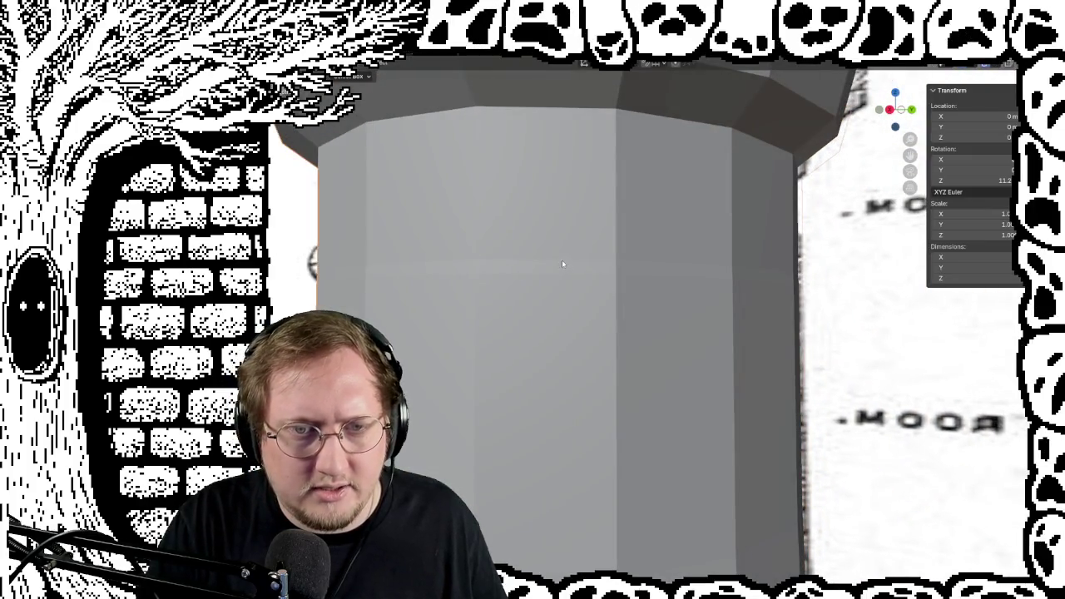
Select the middle edge loop and try scaling it to 0.7, cancelling to keep full width
{"action": "mouse_move", "coordinate": [585, 268]}
{"action": "middle_mouse_down"}
{"action": "mouse_move", "coordinate": [681, 283]}
{"action": "mouse_move", "coordinate": [634, 235]}
{"action": "mouse_move", "coordinate": [582, 274]}
{"action": "mouse_move", "coordinate": [563, 271]}
{"action": "mouse_move", "coordinate": [614, 271]}
{"action": "middle_mouse_up"}
{"action": "key", "text": "Tab"}
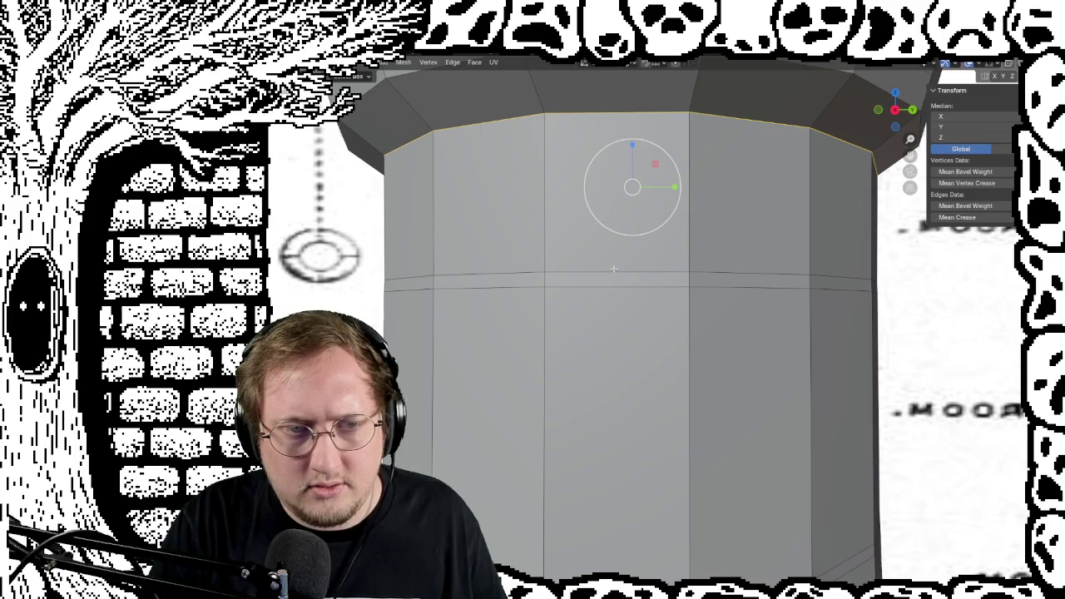
{"action": "left_click", "coordinate": [614, 271]}
{"action": "left_click", "coordinate": [524, 272], "text": "alt"}
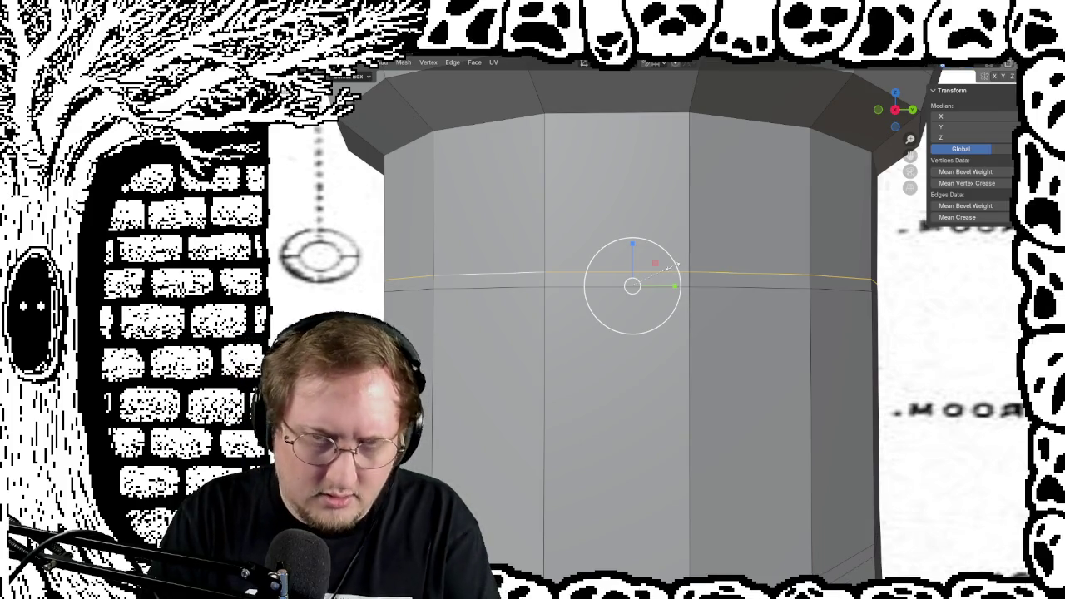
{"action": "type", "text": "s0.7"}
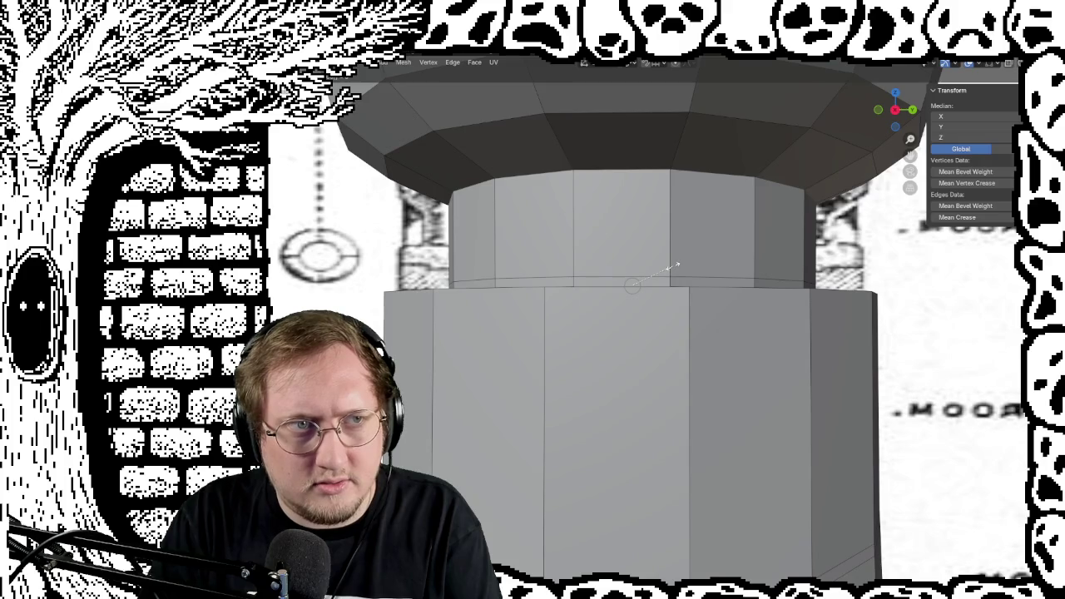
{"action": "key", "text": "BackSpace"}
{"action": "key", "text": "BackSpace"}
{"action": "key", "text": "BackSpace"}
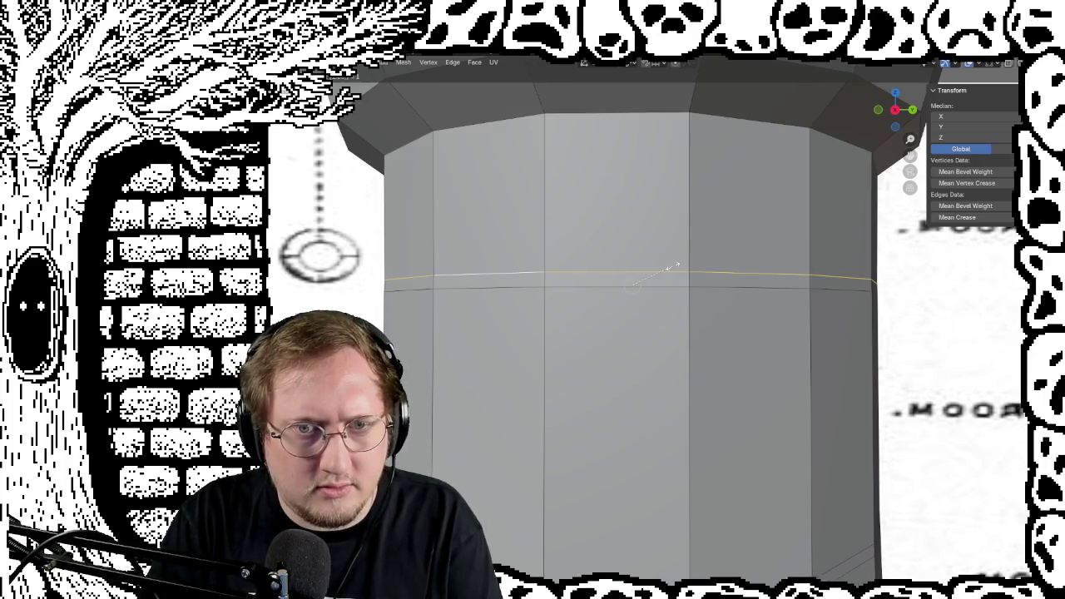
{"action": "key", "text": "Escape"}
{"action": "mouse_move", "coordinate": [721, 264]}
{"action": "middle_mouse_down"}
{"action": "mouse_move", "coordinate": [706, 261]}
{"action": "mouse_move", "coordinate": [742, 273]}
{"action": "mouse_move", "coordinate": [708, 294]}
{"action": "mouse_move", "coordinate": [690, 292]}
{"action": "mouse_move", "coordinate": [736, 298]}
{"action": "middle_mouse_up"}
{"action": "key", "text": "Tab"}
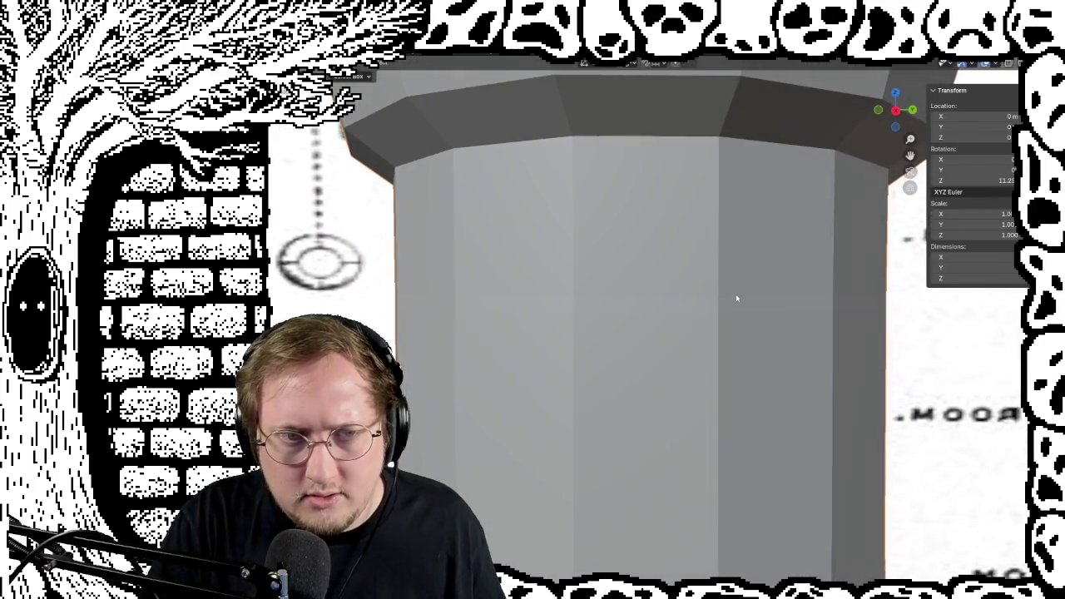
Rescale the middle edge loop and compare it in and out of Edit Mode
{"action": "key", "text": "Tab"}
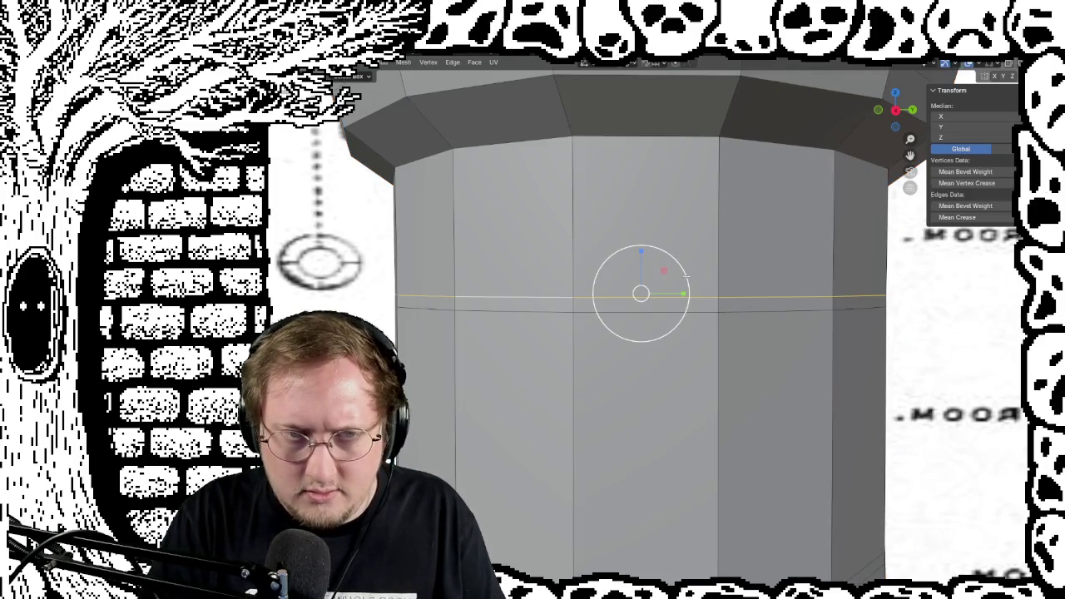
{"action": "key", "text": "s"}
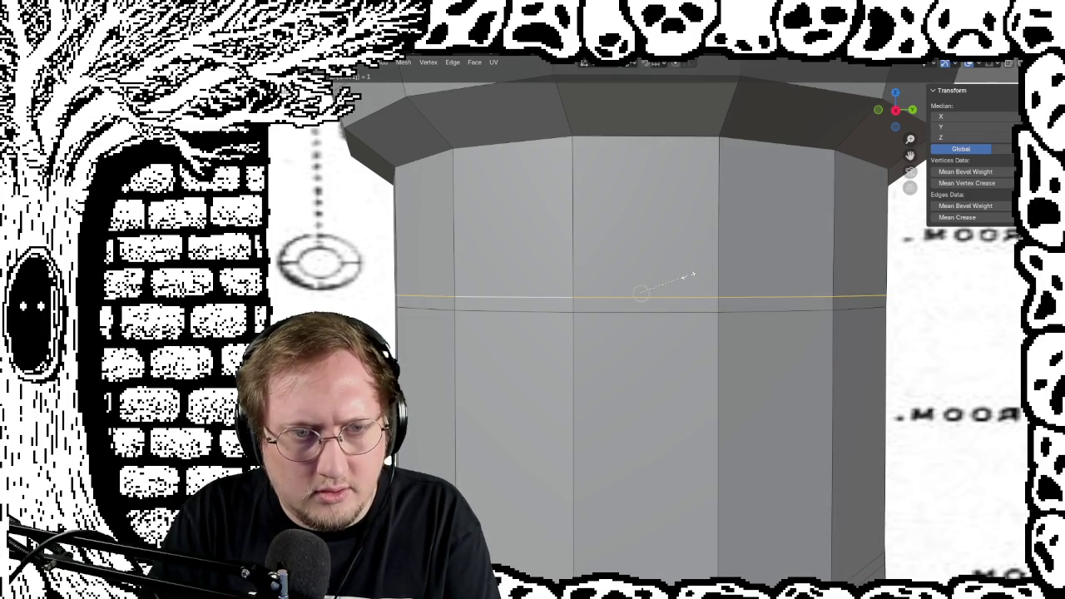
{"action": "left_click", "coordinate": [688, 275]}
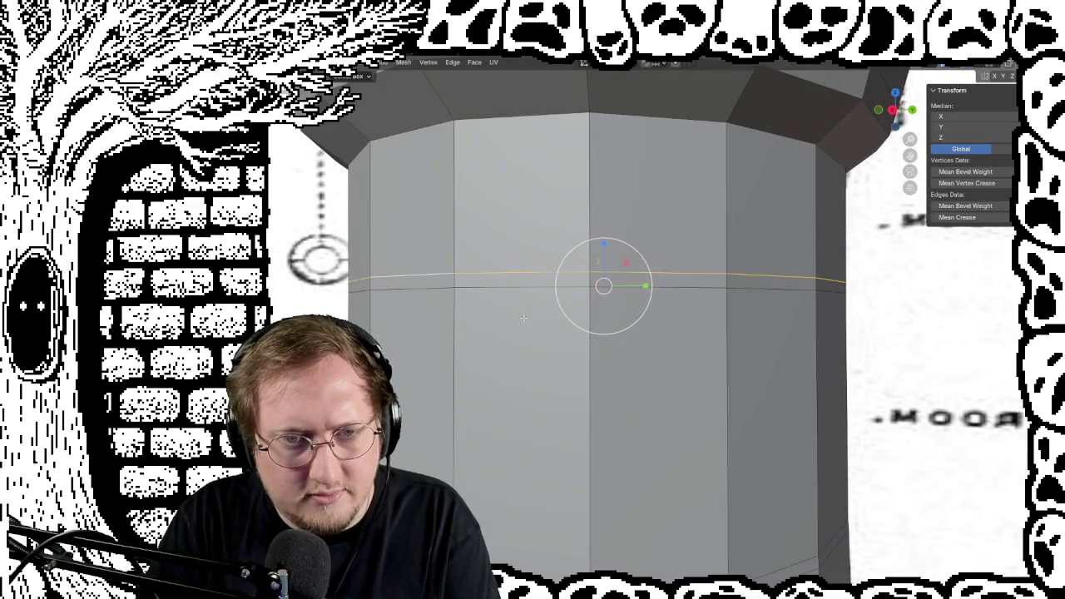
{"action": "key", "text": "Tab"}
{"action": "mouse_move", "coordinate": [530, 332]}
{"action": "middle_mouse_down"}
{"action": "mouse_move", "coordinate": [509, 321]}
{"action": "mouse_move", "coordinate": [517, 346]}
{"action": "mouse_move", "coordinate": [507, 331]}
{"action": "mouse_move", "coordinate": [521, 311]}
{"action": "mouse_move", "coordinate": [535, 321]}
{"action": "mouse_move", "coordinate": [524, 337]}
{"action": "mouse_move", "coordinate": [512, 332]}
{"action": "middle_mouse_up"}
{"action": "key", "text": "Tab"}
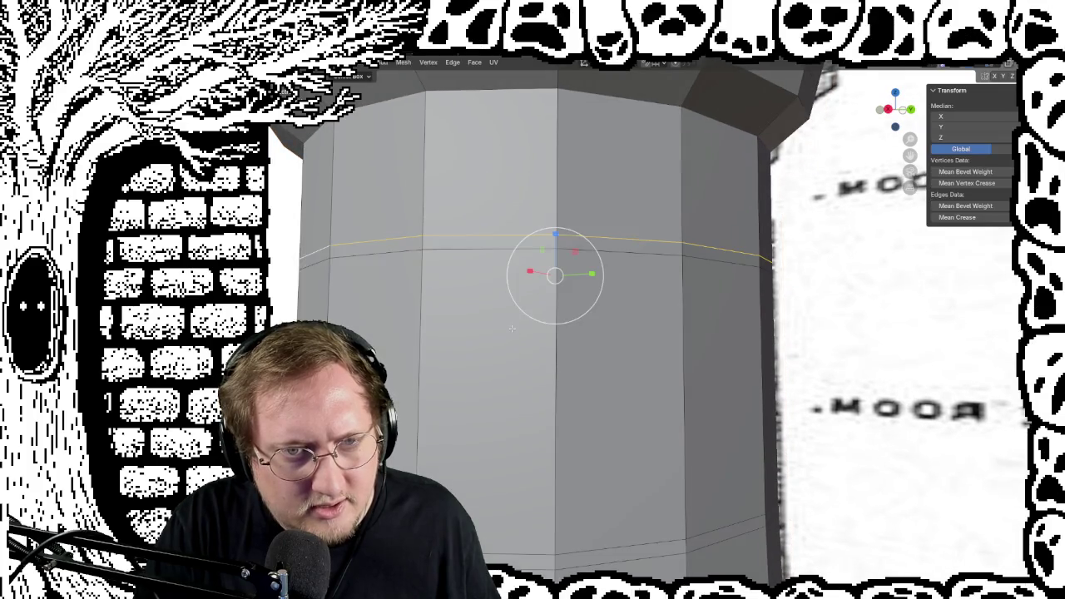
Orbit and zoom to inspect the selected loop and the flange's underside
{"action": "mouse_move", "coordinate": [485, 236]}
{"action": "middle_mouse_down"}
{"action": "mouse_move", "coordinate": [472, 288]}
{"action": "mouse_move", "coordinate": [454, 286]}
{"action": "mouse_move", "coordinate": [452, 296]}
{"action": "middle_mouse_up"}
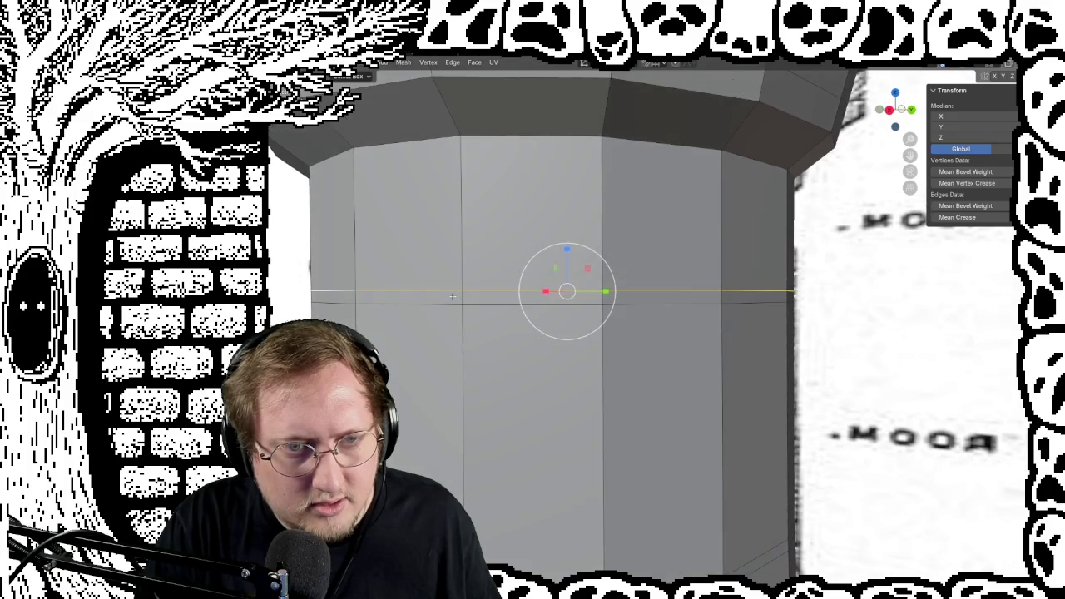
{"action": "middle_click_drag", "start_coordinate": [387, 314], "coordinate": [363, 213]}
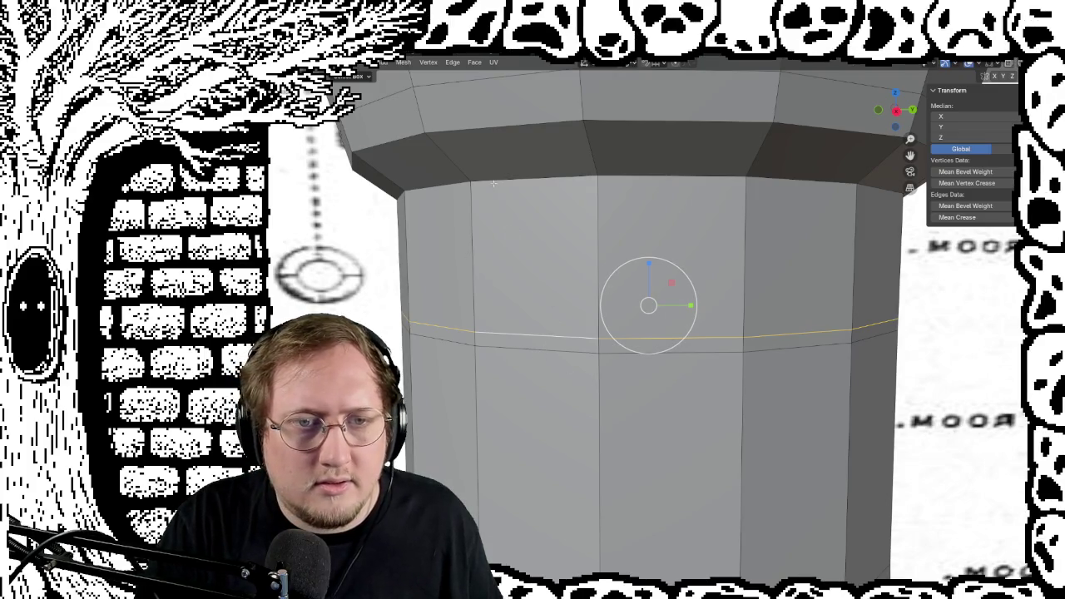
{"action": "scroll", "coordinate": [494, 183], "scroll_direction": "down", "scroll_amount": 3}
{"action": "scroll", "coordinate": [494, 183], "scroll_direction": "down", "scroll_amount": 2}
{"action": "scroll", "coordinate": [776, 281], "scroll_direction": "up", "scroll_amount": 1}
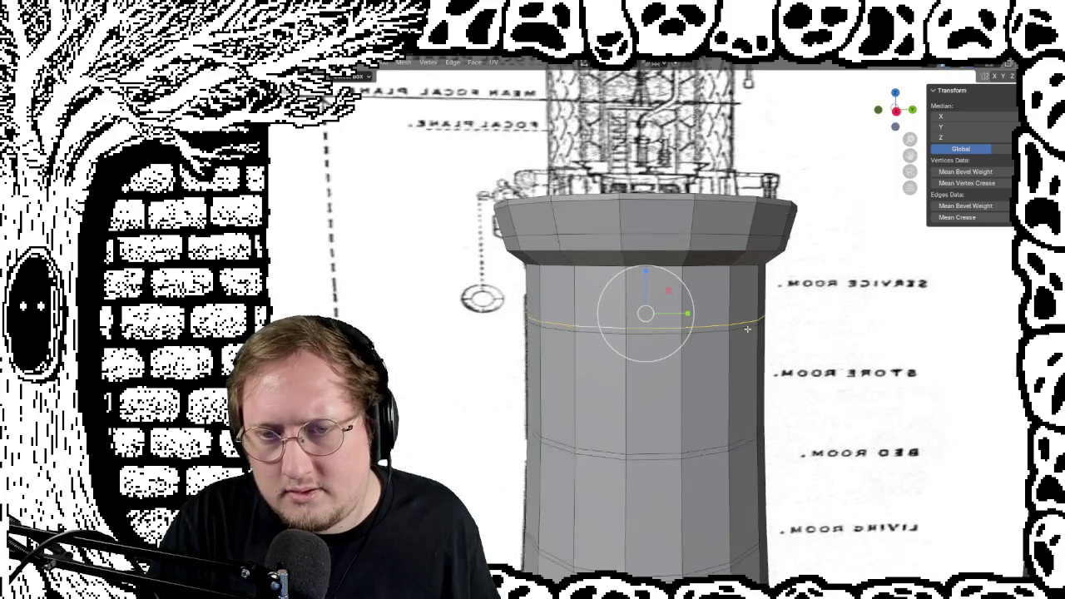
{"action": "scroll", "coordinate": [776, 281], "scroll_direction": "up", "scroll_amount": 2}
{"action": "scroll", "coordinate": [776, 241], "scroll_direction": "up", "scroll_amount": 4}
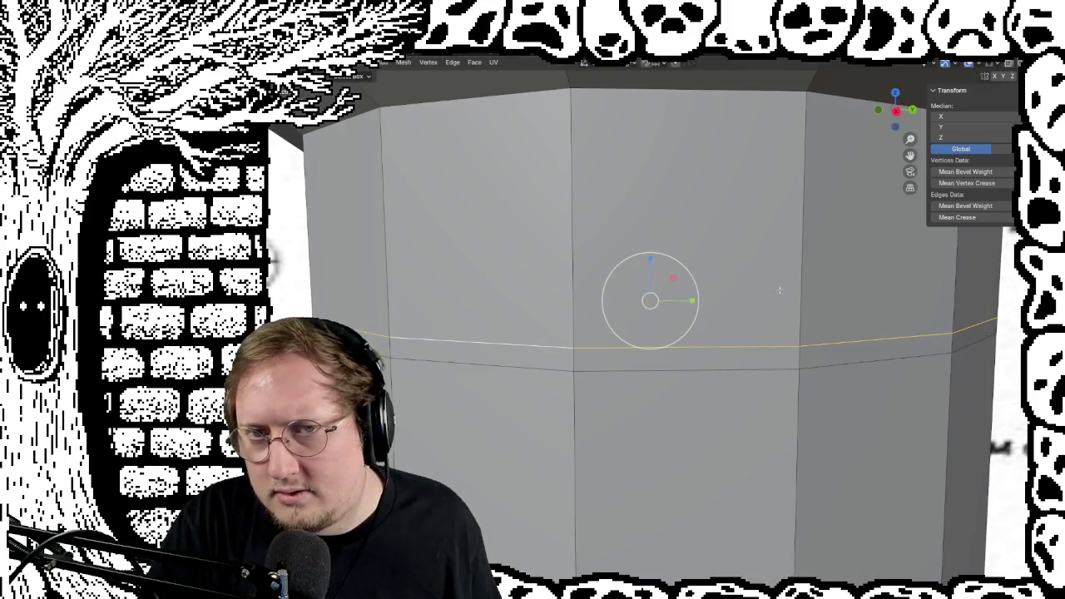
{"action": "middle_click_drag", "start_coordinate": [615, 198], "coordinate": [364, 246]}
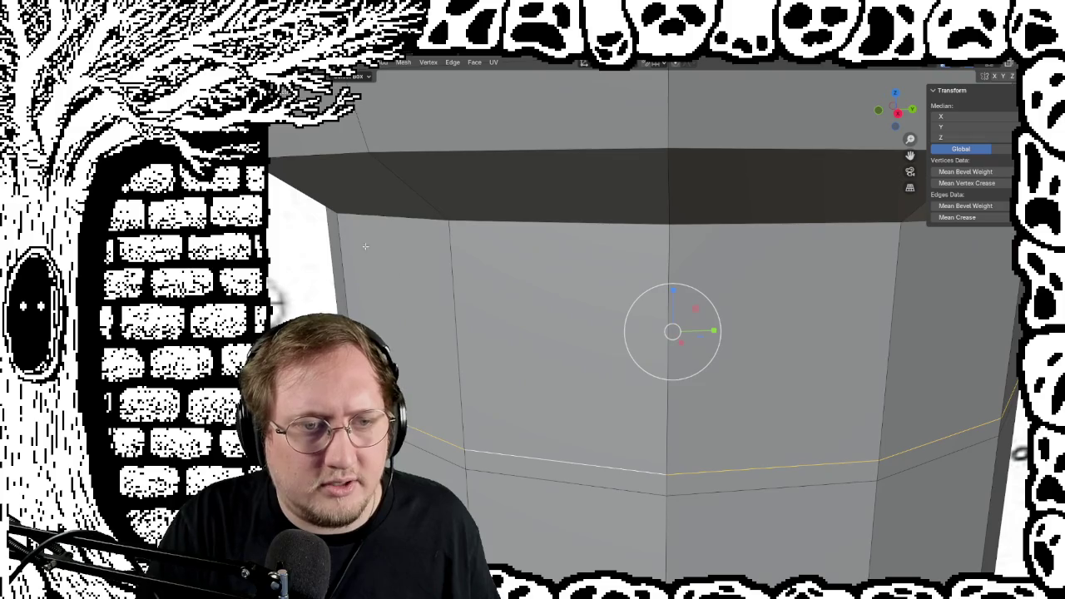
{"action": "scroll", "coordinate": [425, 226], "scroll_direction": "down", "scroll_amount": 4}
{"action": "mouse_move", "coordinate": [425, 226]}
{"action": "middle_mouse_down"}
{"action": "mouse_move", "coordinate": [608, 280]}
{"action": "mouse_move", "coordinate": [480, 235]}
{"action": "middle_mouse_up"}
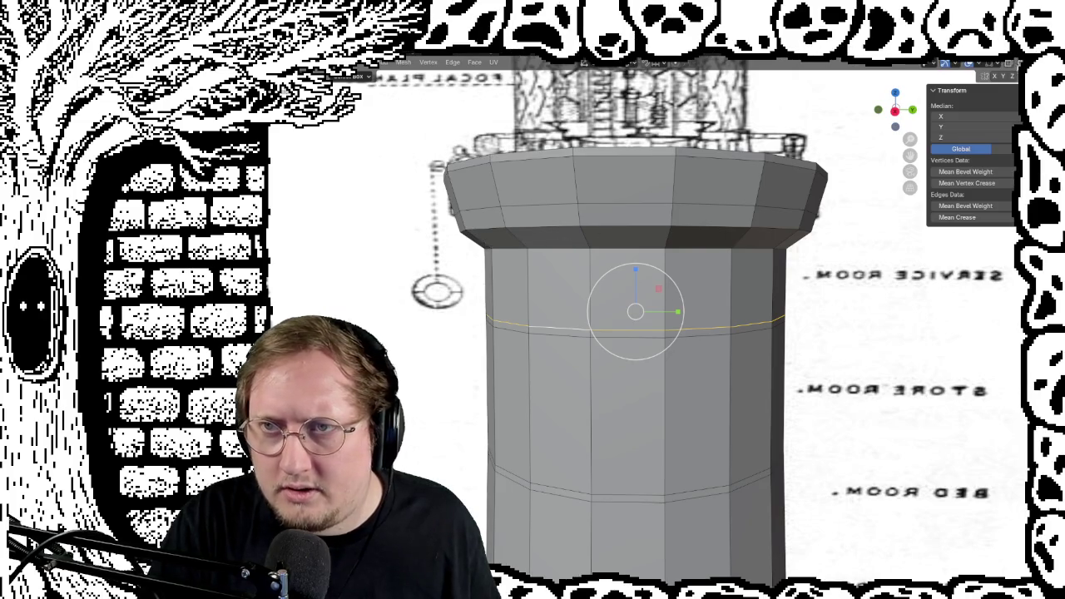
Turn X-ray on and snap to an orthographic front view over the drawing
{"action": "left_click", "coordinate": [1008, 63]}
{"action": "scroll", "coordinate": [632, 307], "scroll_direction": "up", "scroll_amount": 3}
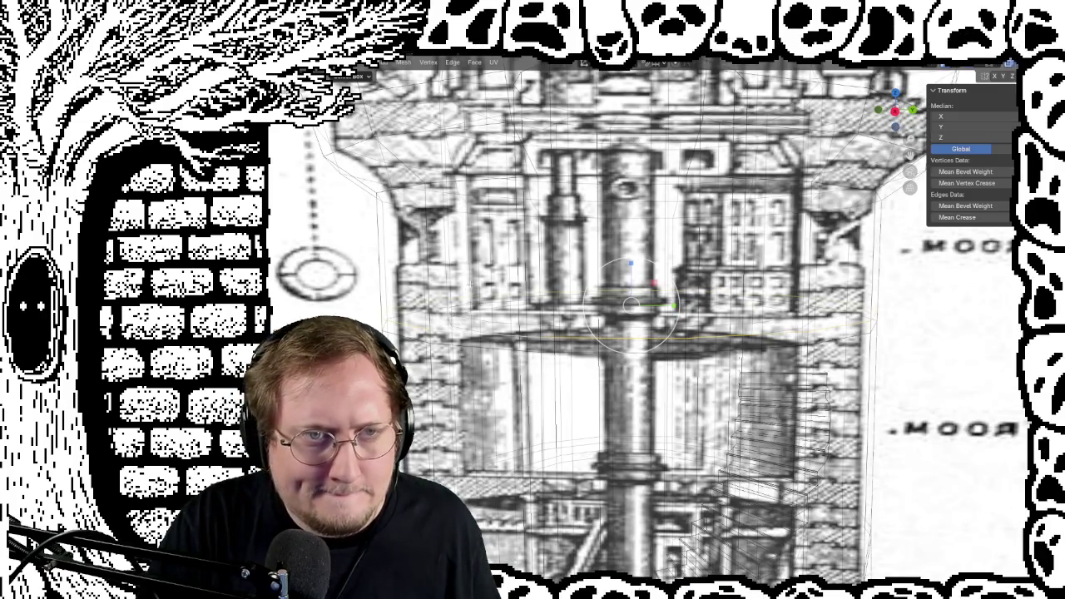
{"action": "middle_click_drag", "start_coordinate": [632, 308], "coordinate": [666, 324]}
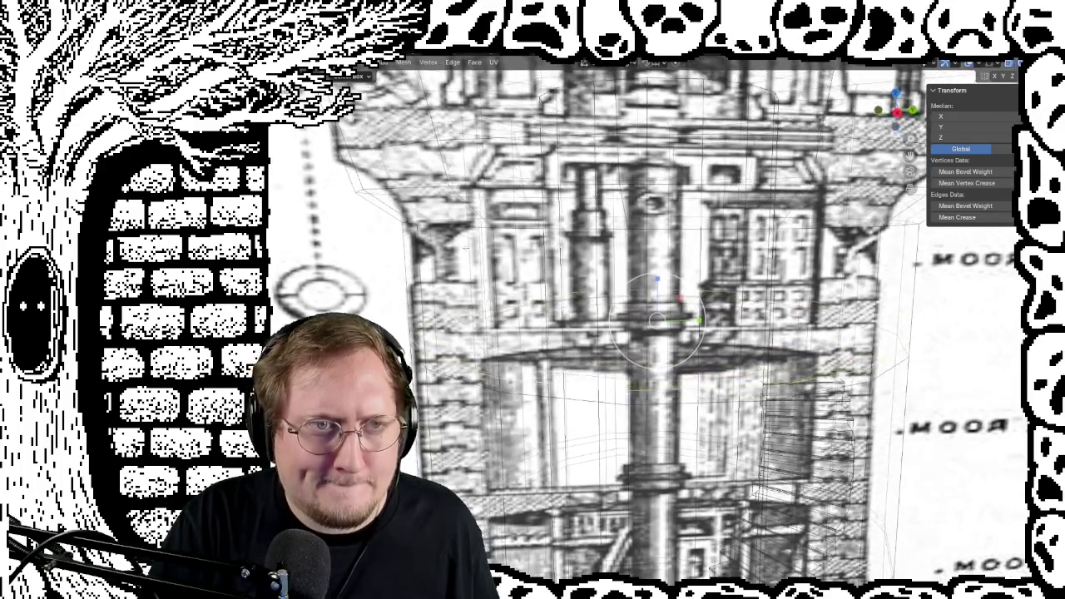
{"action": "key", "text": "KP_1"}
{"action": "key", "text": "KP_5"}
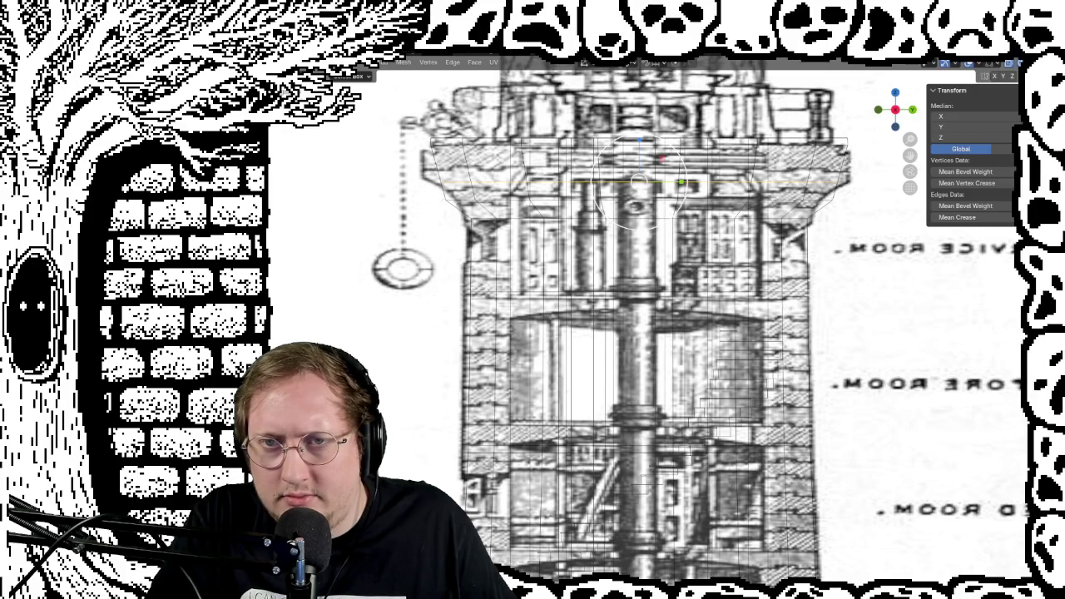
{"action": "key", "text": "Return"}
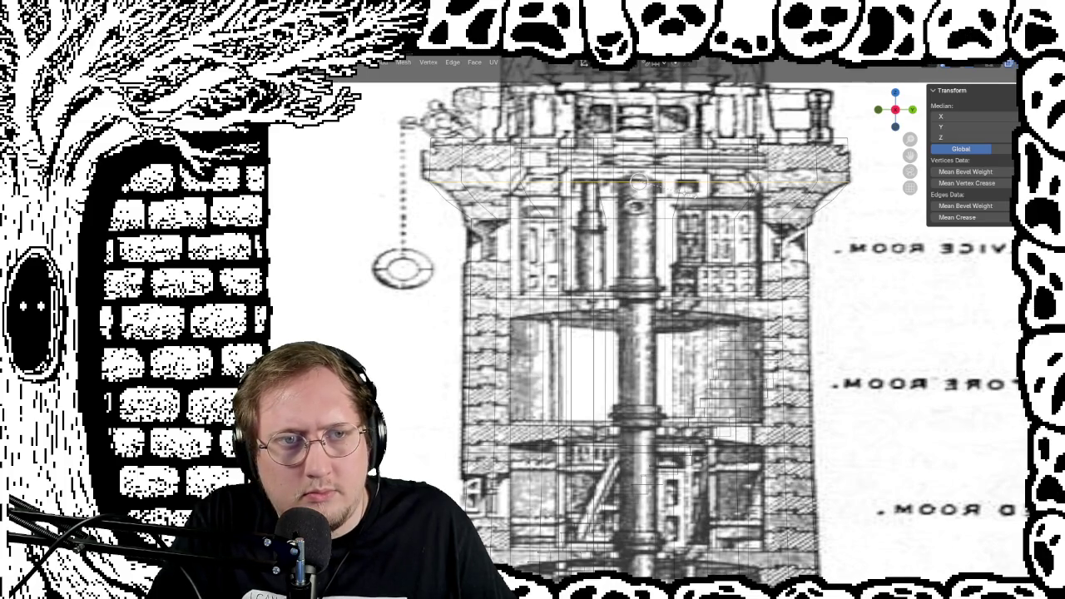
Subdivide the selected flared-top edges, then turn X-ray off
{"action": "key", "text": "ctrl+e"}
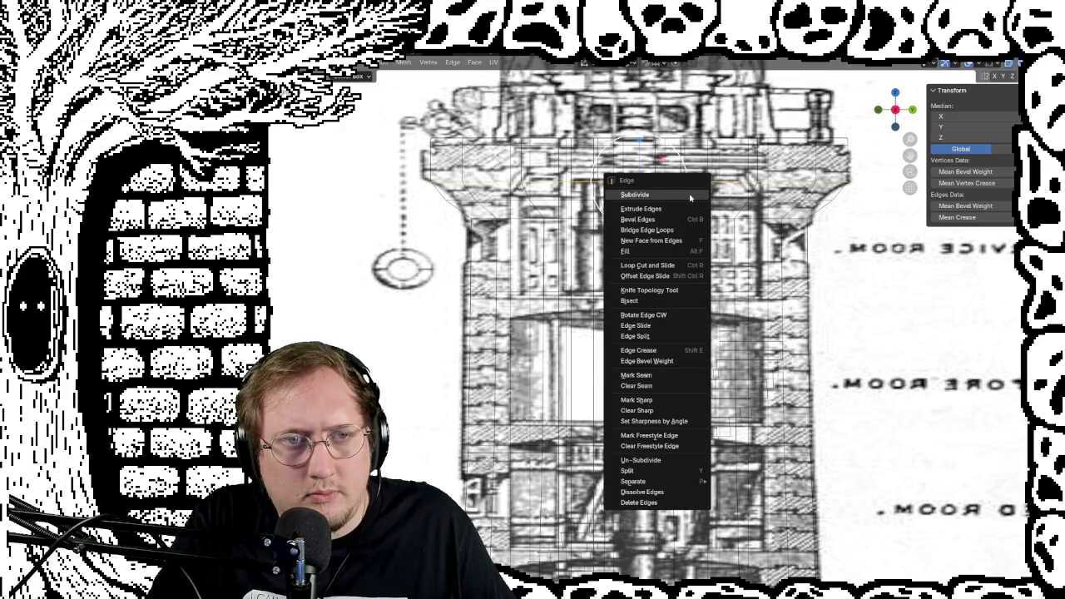
{"action": "left_click", "coordinate": [689, 197]}
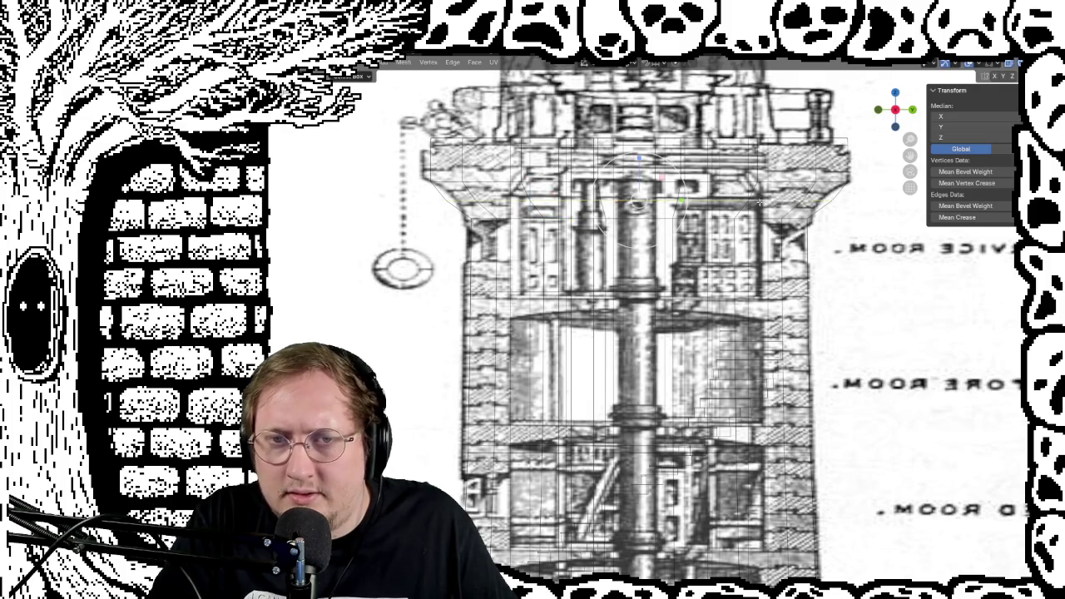
{"action": "key", "text": "w"}
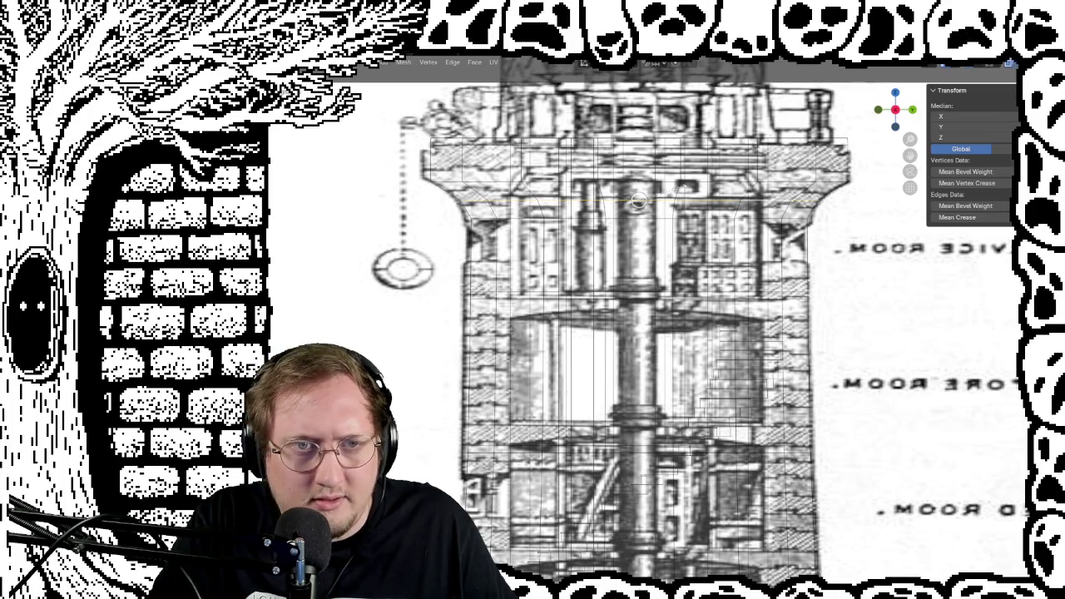
{"action": "key", "text": "r"}
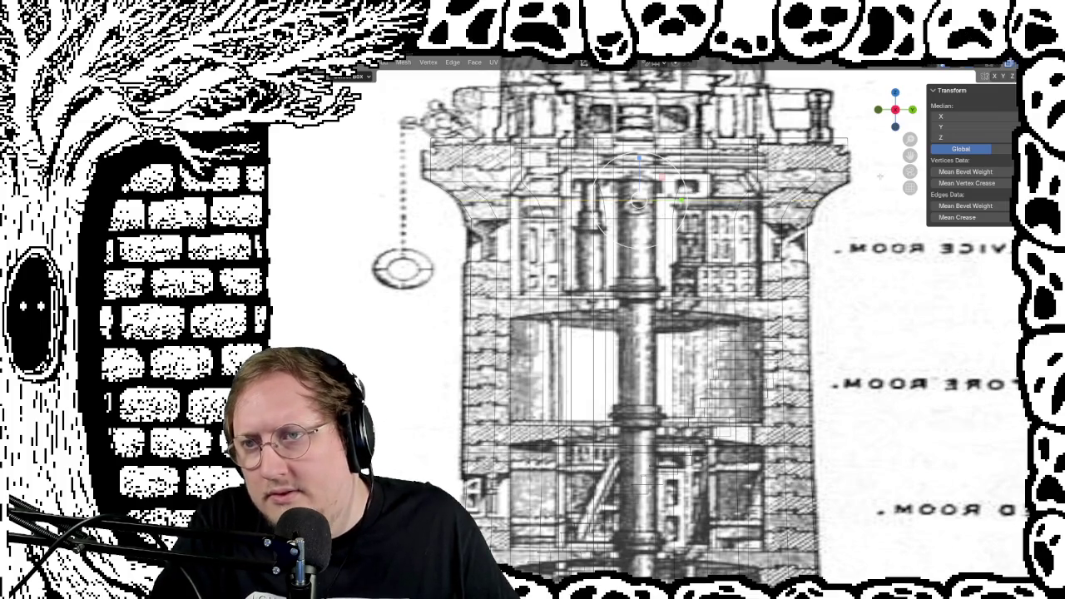
{"action": "key", "text": "alt+z"}
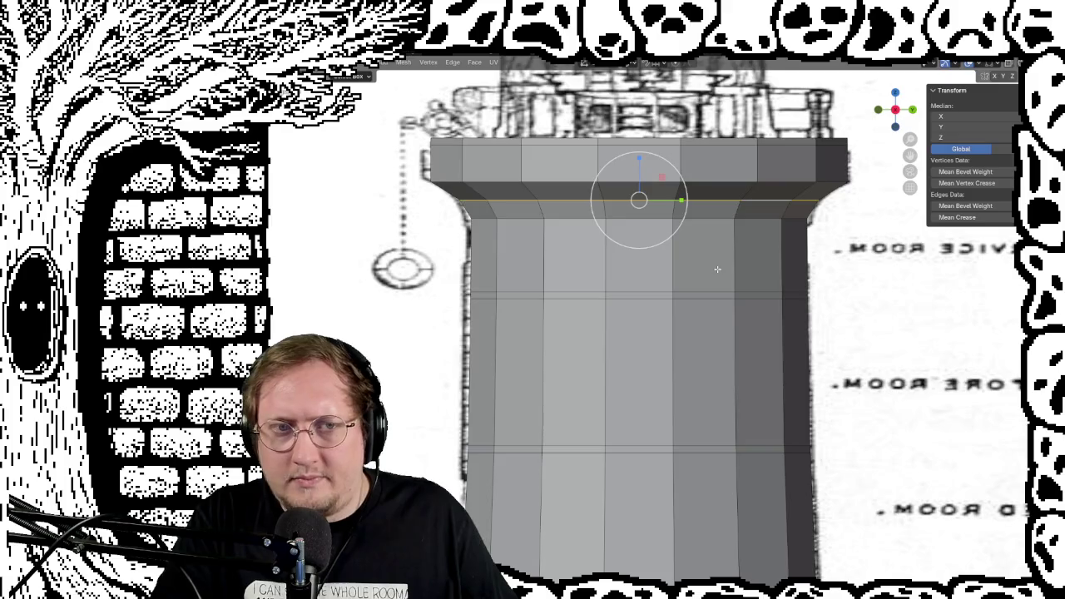
{"action": "scroll", "coordinate": [717, 269], "scroll_direction": "down", "scroll_amount": 5}
{"action": "mouse_move", "coordinate": [825, 351]}
{"action": "middle_mouse_down"}
{"action": "mouse_move", "coordinate": [687, 367]}
{"action": "mouse_move", "coordinate": [632, 357]}
{"action": "mouse_move", "coordinate": [761, 364]}
{"action": "middle_mouse_up"}
{"action": "scroll", "coordinate": [632, 358], "scroll_direction": "up", "scroll_amount": 3}
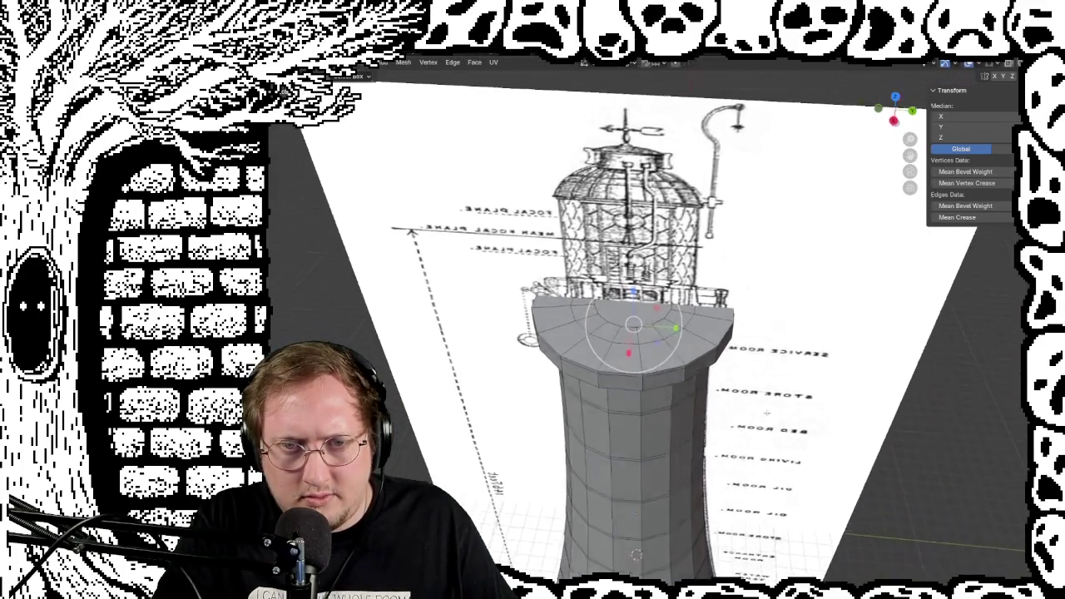
{"action": "mouse_move", "coordinate": [761, 365]}
{"action": "middle_mouse_down"}
{"action": "mouse_move", "coordinate": [770, 392]}
{"action": "mouse_move", "coordinate": [766, 358]}
{"action": "mouse_move", "coordinate": [792, 369]}
{"action": "middle_mouse_up"}
{"action": "scroll", "coordinate": [790, 382], "scroll_direction": "down", "scroll_amount": 6}
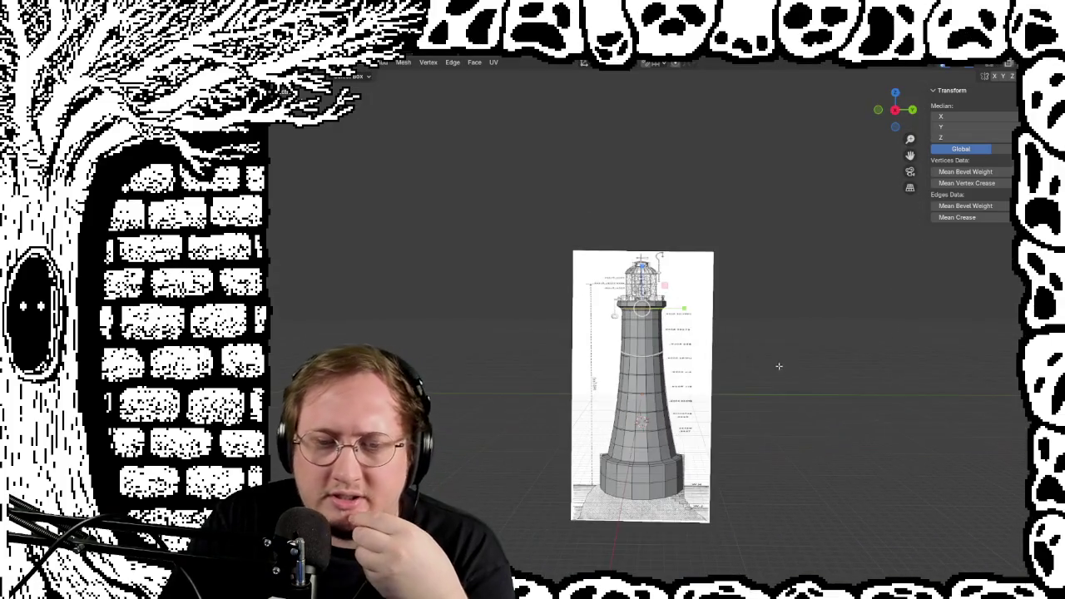
{"action": "middle_click_drag", "start_coordinate": [791, 390], "coordinate": [776, 405]}
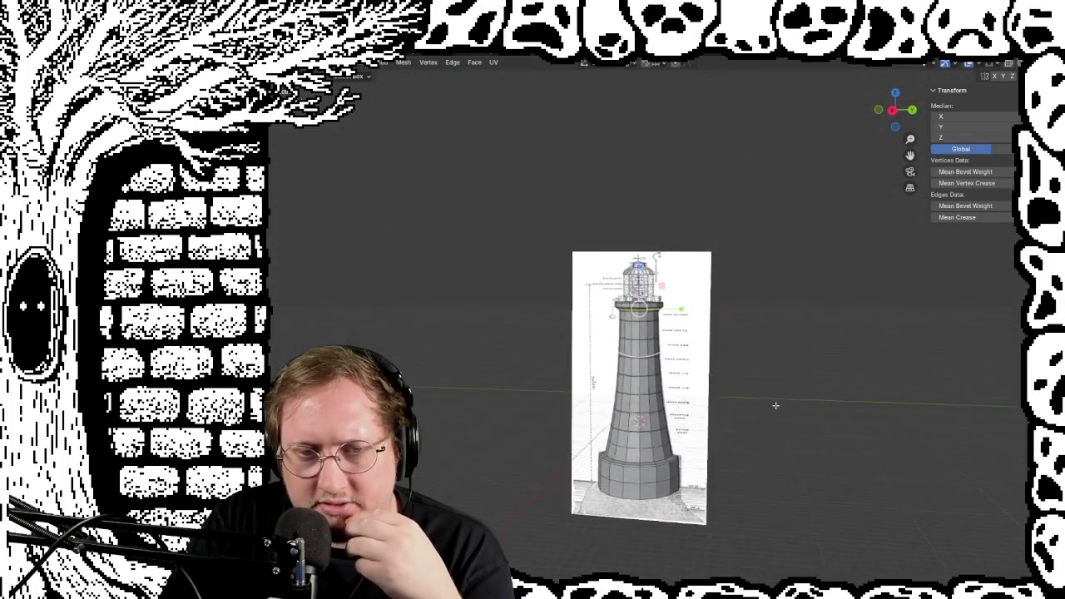
{"action": "scroll", "coordinate": [777, 401], "scroll_direction": "up", "scroll_amount": 1}
{"action": "scroll", "coordinate": [829, 381], "scroll_direction": "up", "scroll_amount": 3}
{"action": "scroll", "coordinate": [832, 380], "scroll_direction": "down", "scroll_amount": 1}
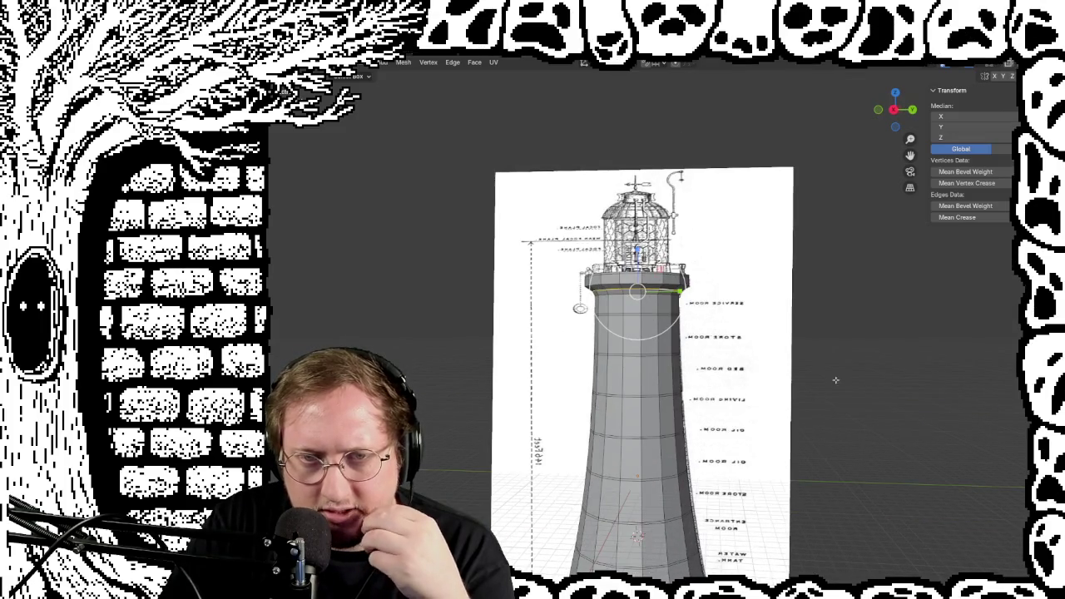
{"action": "mouse_move", "coordinate": [815, 437]}
{"action": "middle_mouse_down"}
{"action": "mouse_move", "coordinate": [822, 294]}
{"action": "mouse_move", "coordinate": [890, 349]}
{"action": "mouse_move", "coordinate": [836, 369]}
{"action": "mouse_move", "coordinate": [830, 279]}
{"action": "middle_mouse_up"}
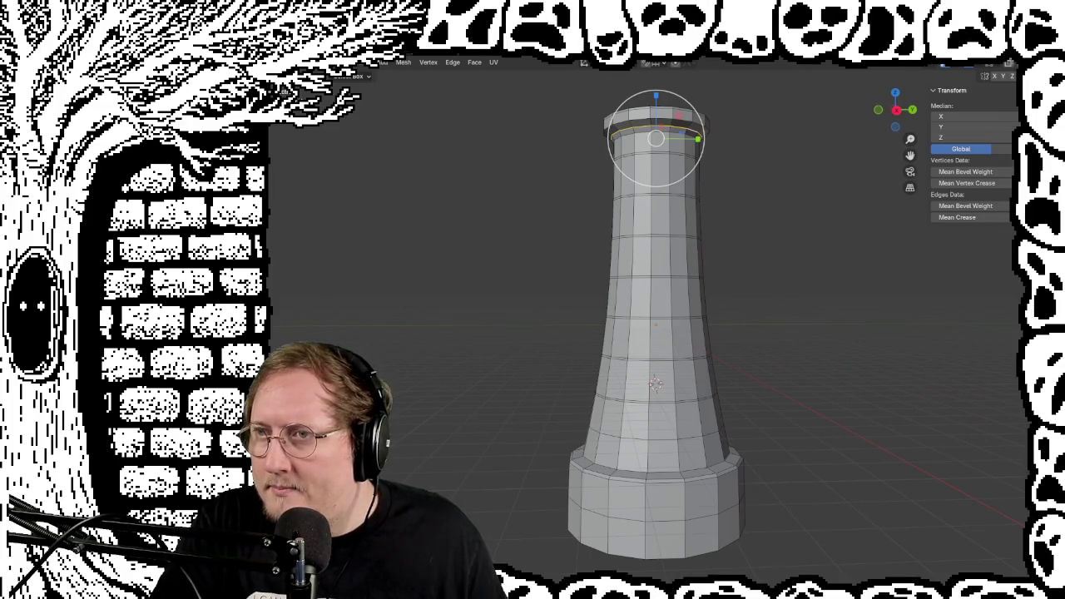
With X-ray on in Object Mode, select the spiral staircase and view it orthographically front-on
{"action": "key", "text": "shift+z"}
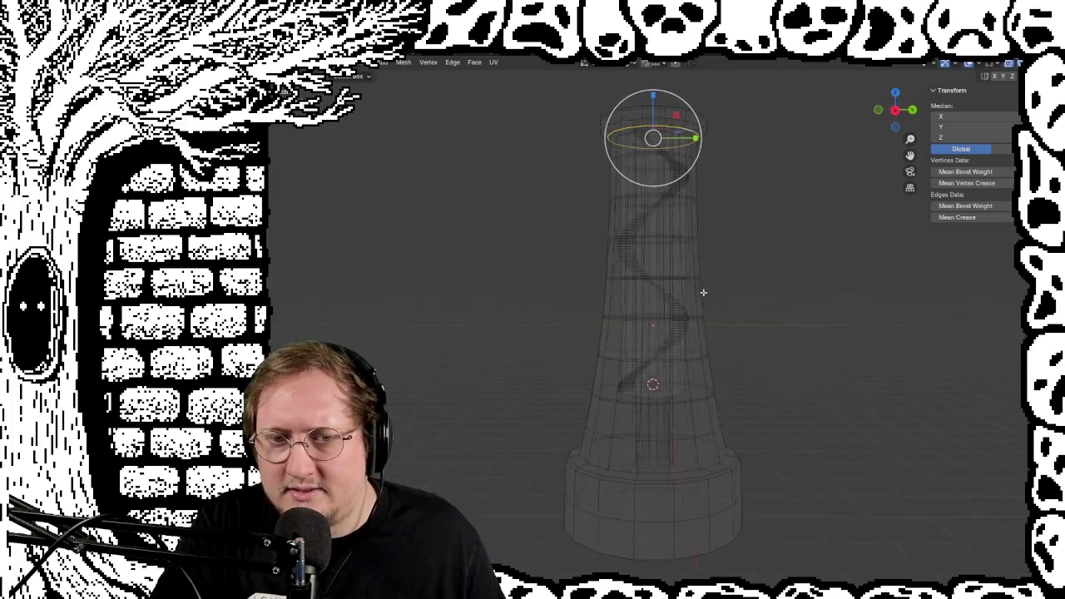
{"action": "mouse_move", "coordinate": [699, 302]}
{"action": "middle_mouse_down"}
{"action": "mouse_move", "coordinate": [689, 356]}
{"action": "mouse_move", "coordinate": [701, 293]}
{"action": "middle_mouse_up"}
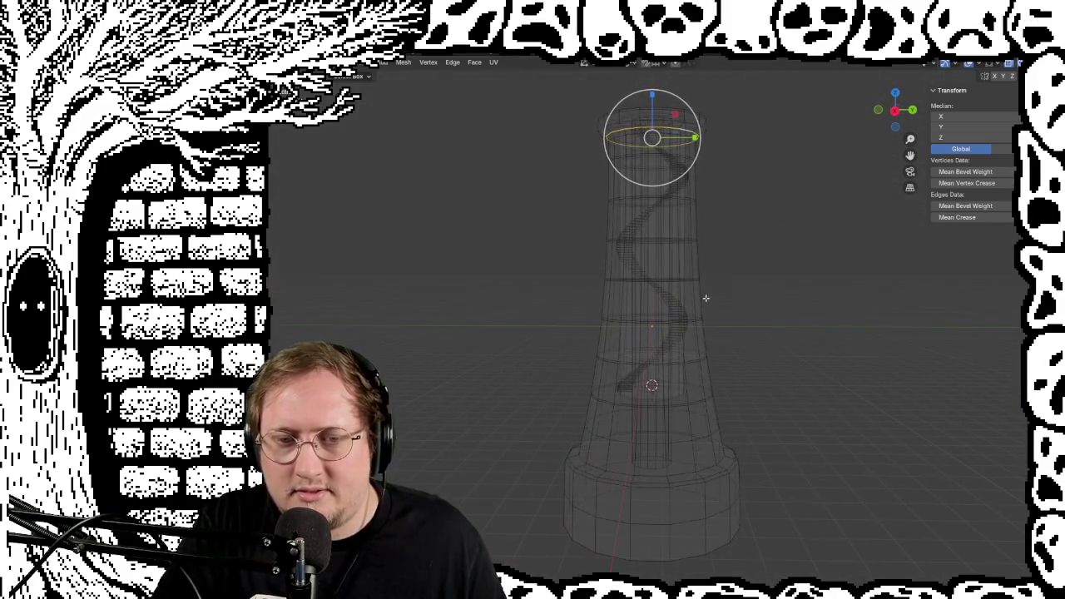
{"action": "left_click", "coordinate": [652, 361]}
{"action": "key", "text": "Tab"}
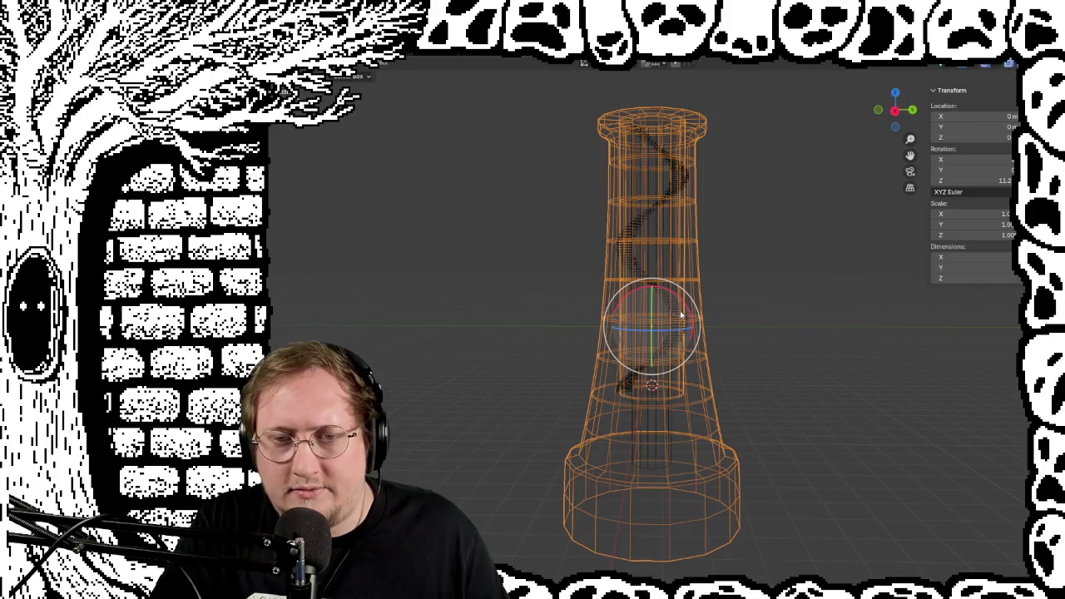
{"action": "left_click", "coordinate": [677, 313]}
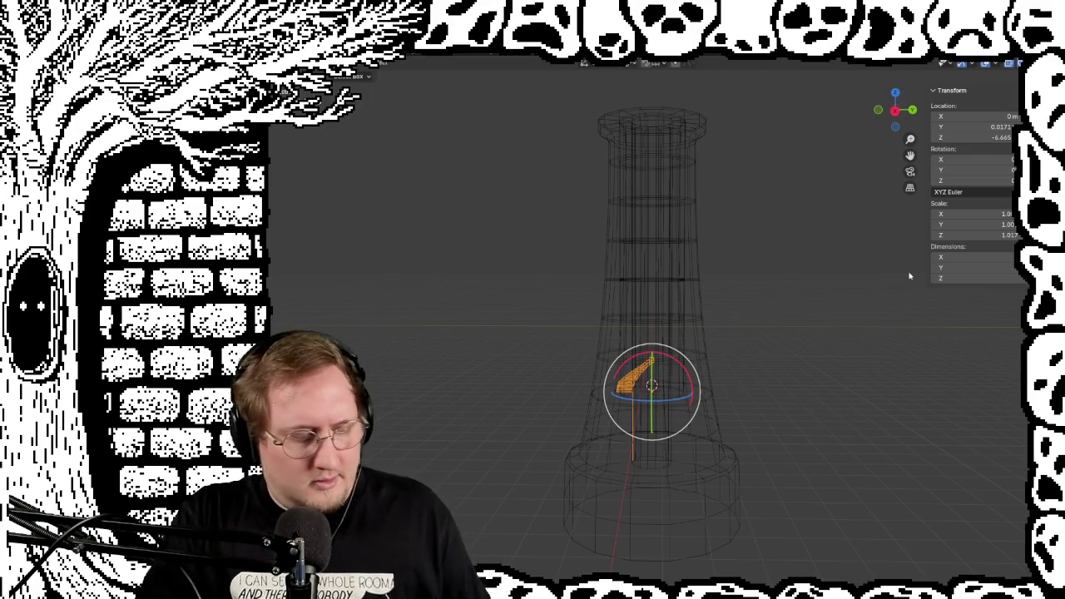
{"action": "mouse_move", "coordinate": [646, 325]}
{"action": "middle_mouse_down"}
{"action": "mouse_move", "coordinate": [784, 357]}
{"action": "mouse_move", "coordinate": [898, 351]}
{"action": "mouse_move", "coordinate": [921, 302]}
{"action": "mouse_move", "coordinate": [815, 309]}
{"action": "mouse_move", "coordinate": [798, 404]}
{"action": "mouse_move", "coordinate": [791, 388]}
{"action": "mouse_move", "coordinate": [737, 374]}
{"action": "mouse_move", "coordinate": [770, 355]}
{"action": "mouse_move", "coordinate": [739, 337]}
{"action": "mouse_move", "coordinate": [881, 351]}
{"action": "mouse_move", "coordinate": [797, 356]}
{"action": "middle_mouse_up"}
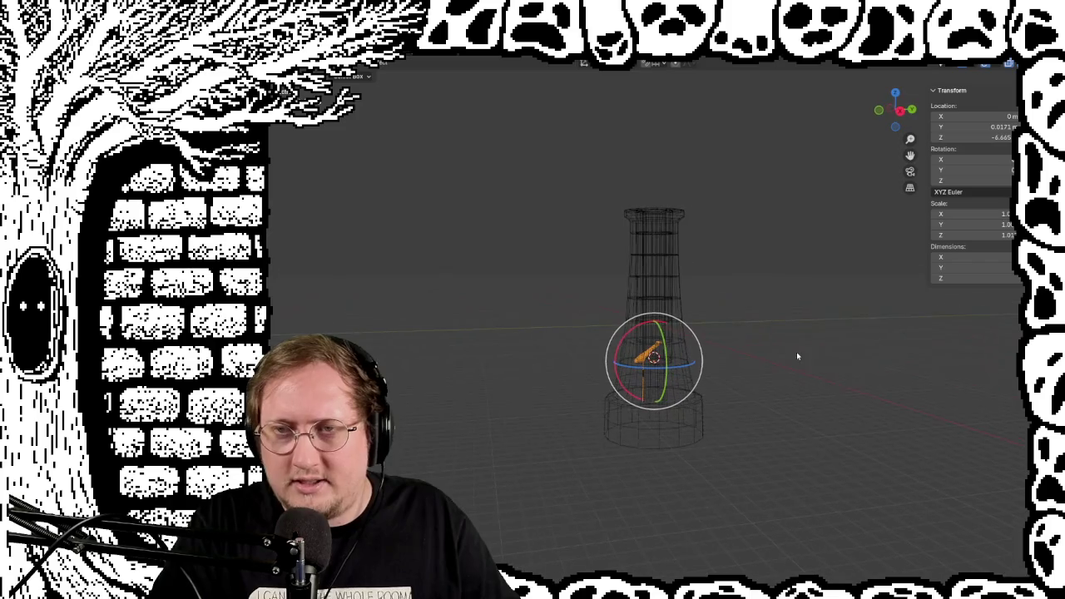
{"action": "key", "text": "KP_5"}
{"action": "mouse_move", "coordinate": [773, 302]}
{"action": "middle_mouse_down"}
{"action": "mouse_move", "coordinate": [756, 310]}
{"action": "mouse_move", "coordinate": [817, 297]}
{"action": "middle_mouse_up"}
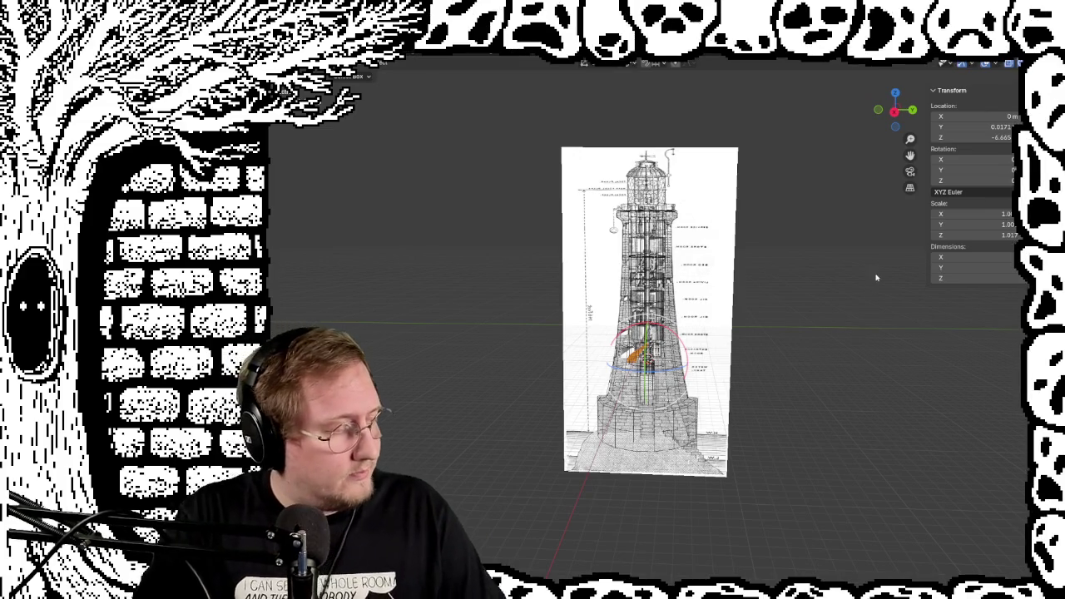
Zoom into the reference and switch X-ray off to show the tower solid
{"action": "scroll", "coordinate": [797, 288], "scroll_direction": "up", "scroll_amount": 2}
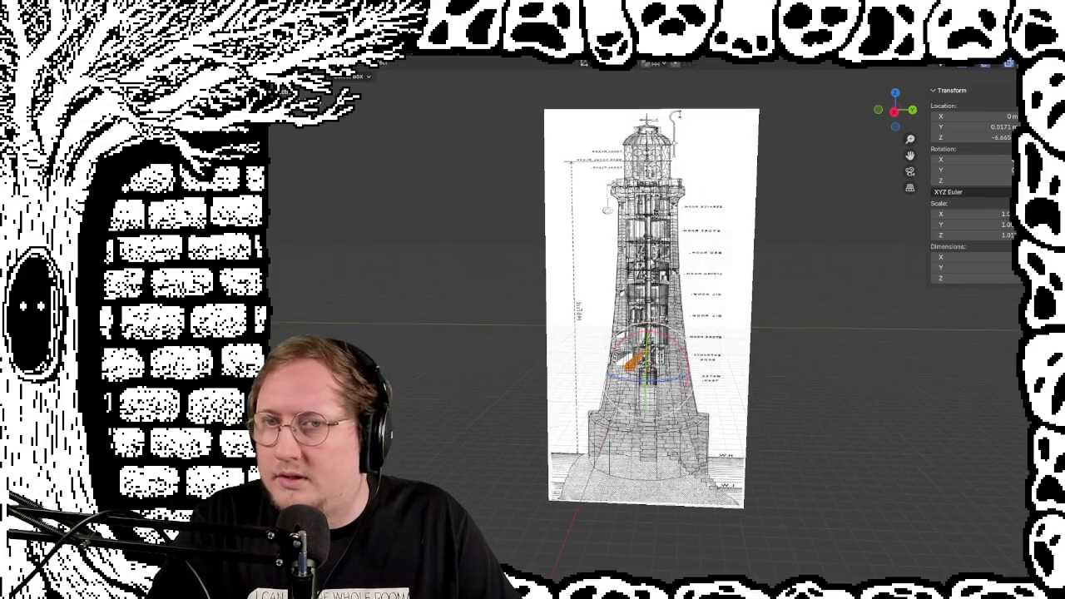
{"action": "scroll", "coordinate": [797, 287], "scroll_direction": "up", "scroll_amount": 3}
{"action": "scroll", "coordinate": [750, 261], "scroll_direction": "up", "scroll_amount": 3, "text": "shift"}
{"action": "scroll", "coordinate": [751, 261], "scroll_direction": "up", "scroll_amount": 2, "text": "shift"}
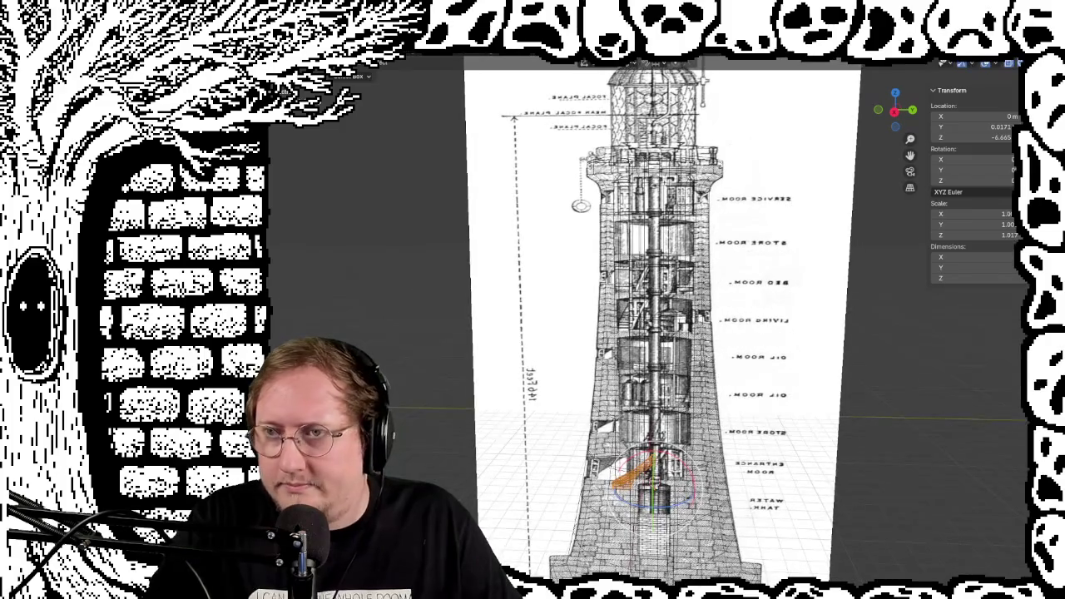
{"action": "key", "text": "shift+z"}
{"action": "key", "text": "shift+z"}
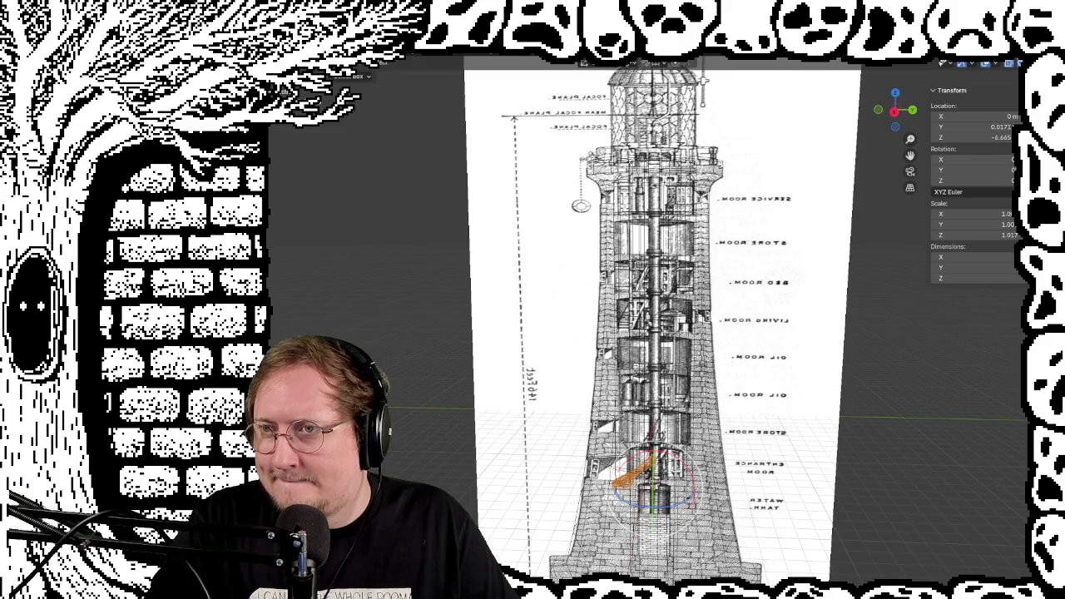
{"action": "key", "text": "shift+z"}
{"action": "key", "text": "shift+z"}
Orbit closely around the column's base and look down on its top cap
{"action": "mouse_move", "coordinate": [687, 392]}
{"action": "middle_mouse_down"}
{"action": "mouse_move", "coordinate": [487, 394]}
{"action": "mouse_move", "coordinate": [547, 442]}
{"action": "mouse_move", "coordinate": [697, 441]}
{"action": "mouse_move", "coordinate": [787, 375]}
{"action": "mouse_move", "coordinate": [787, 359]}
{"action": "mouse_move", "coordinate": [765, 452]}
{"action": "mouse_move", "coordinate": [750, 399]}
{"action": "middle_mouse_up"}
{"action": "scroll", "coordinate": [750, 399], "scroll_direction": "up", "scroll_amount": 3}
{"action": "scroll", "coordinate": [725, 333], "scroll_direction": "up", "scroll_amount": 3}
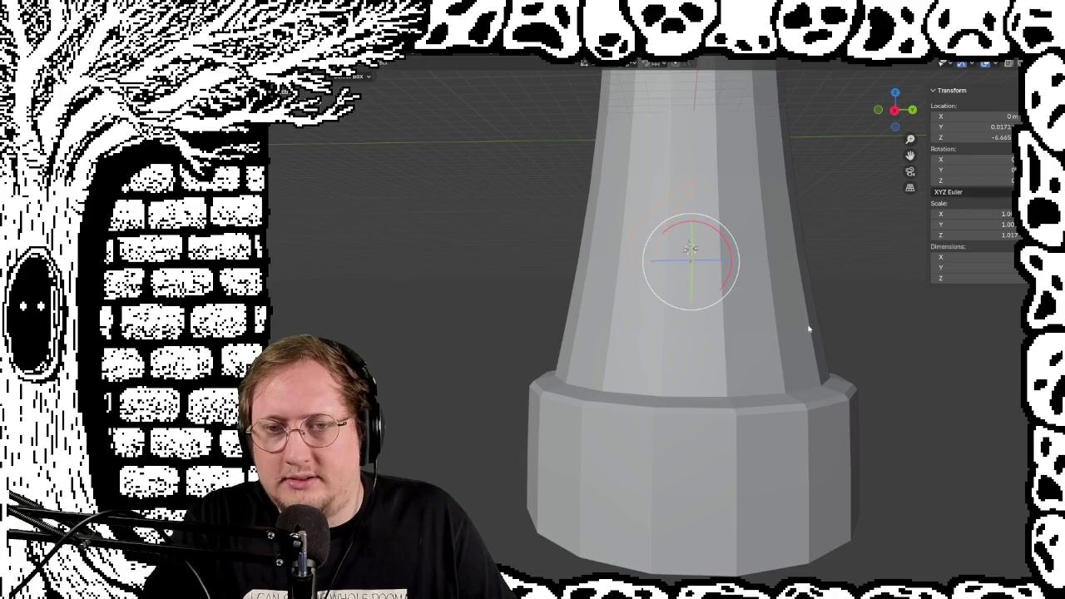
{"action": "mouse_move", "coordinate": [830, 358]}
{"action": "middle_mouse_down"}
{"action": "mouse_move", "coordinate": [779, 324]}
{"action": "mouse_move", "coordinate": [737, 414]}
{"action": "mouse_move", "coordinate": [746, 419]}
{"action": "mouse_move", "coordinate": [726, 401]}
{"action": "mouse_move", "coordinate": [727, 359]}
{"action": "mouse_move", "coordinate": [720, 422]}
{"action": "middle_mouse_up"}
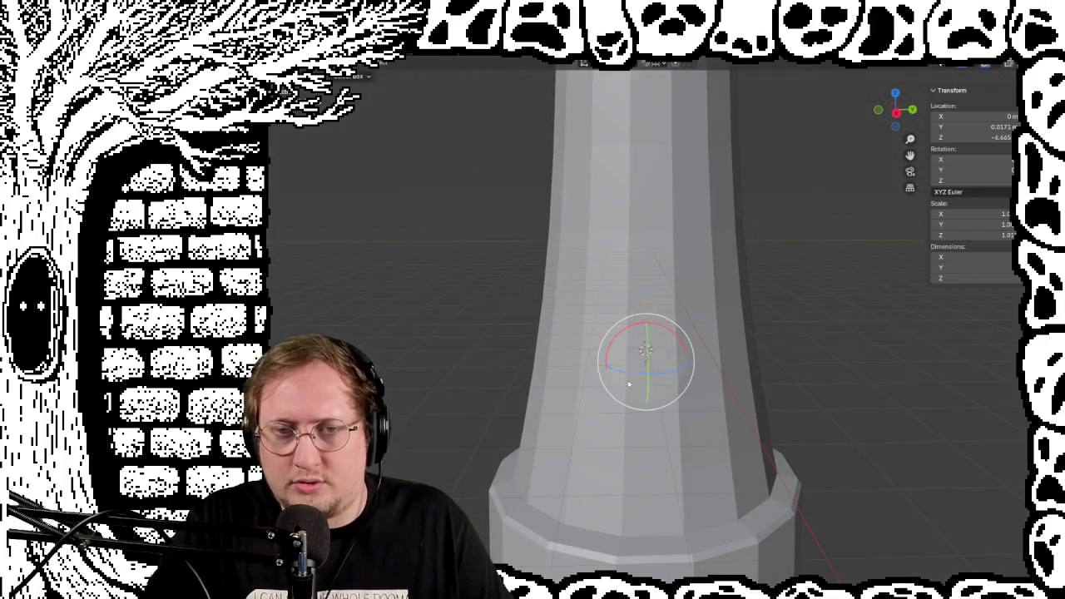
{"action": "mouse_move", "coordinate": [748, 223]}
{"action": "middle_mouse_down"}
{"action": "mouse_move", "coordinate": [743, 468]}
{"action": "mouse_move", "coordinate": [739, 380]}
{"action": "middle_mouse_up"}
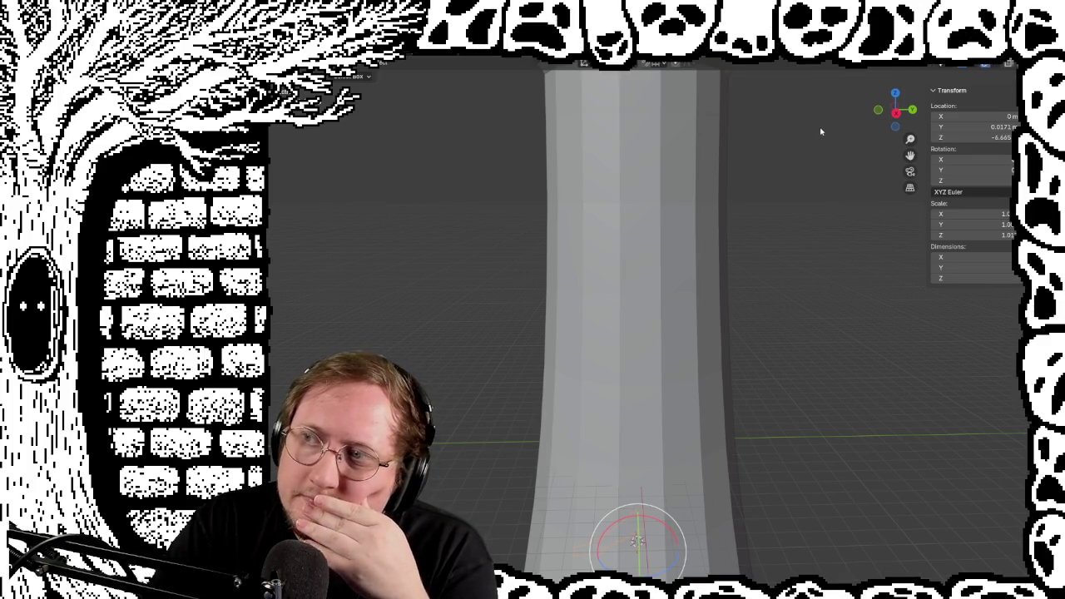
{"action": "middle_click_drag", "start_coordinate": [823, 133], "coordinate": [837, 217]}
In Edit Mode on the cap, extrude the inner circular top face
{"action": "left_click", "coordinate": [687, 361]}
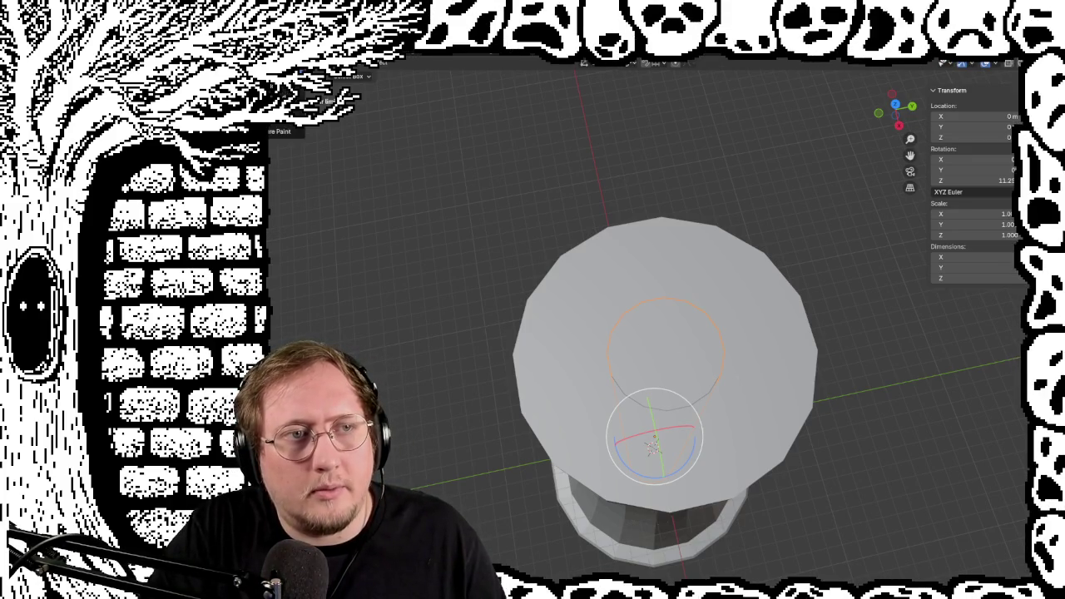
{"action": "key", "text": "Tab"}
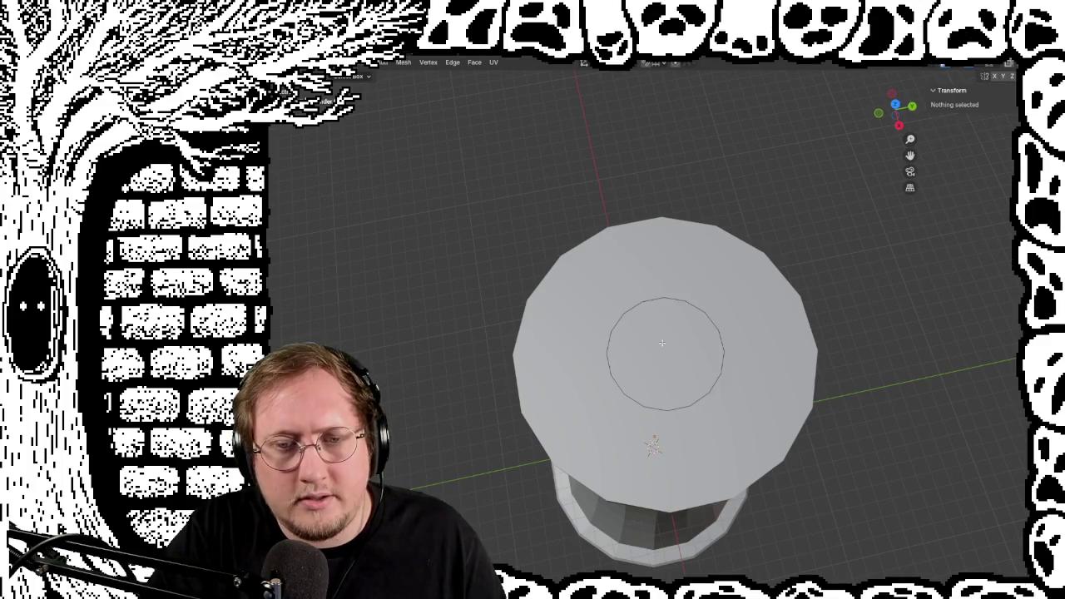
{"action": "left_click", "coordinate": [661, 343]}
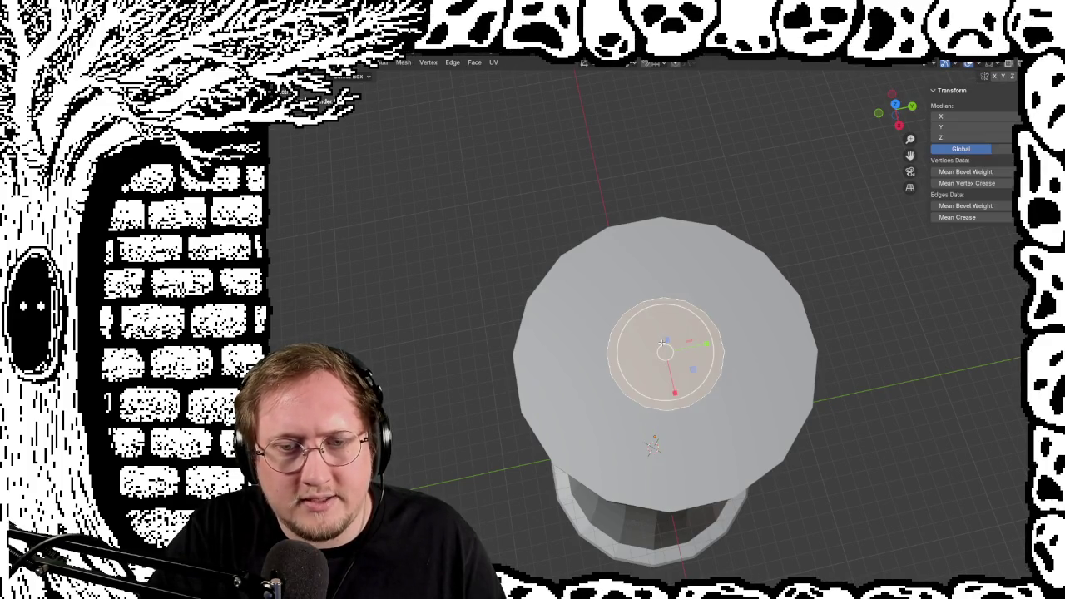
{"action": "right_click", "coordinate": [643, 324]}
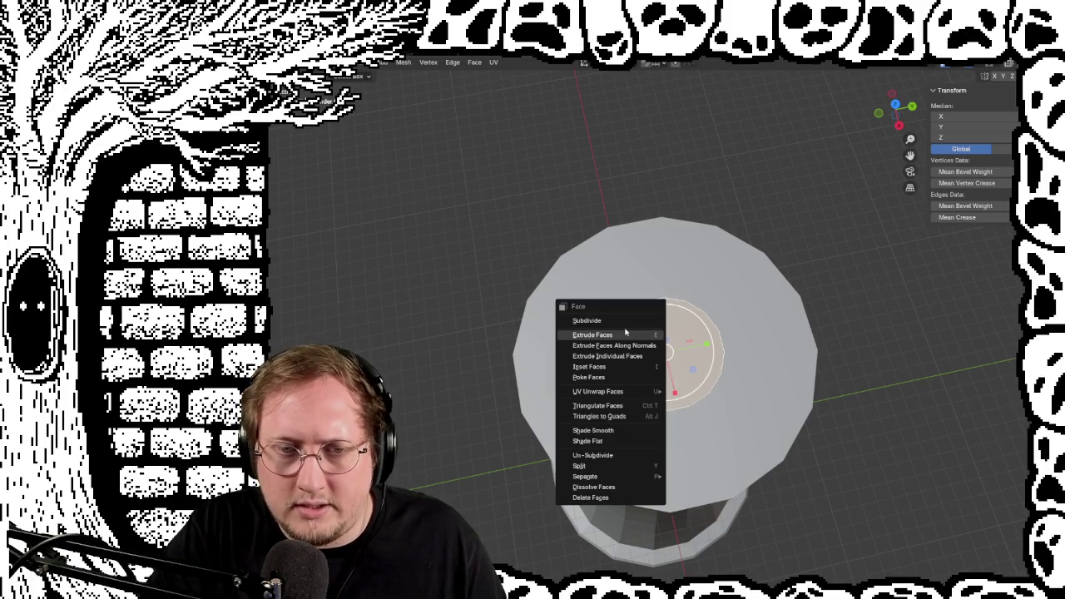
{"action": "left_click", "coordinate": [625, 334]}
{"action": "scroll", "coordinate": [656, 489], "scroll_direction": "up", "scroll_amount": 4}
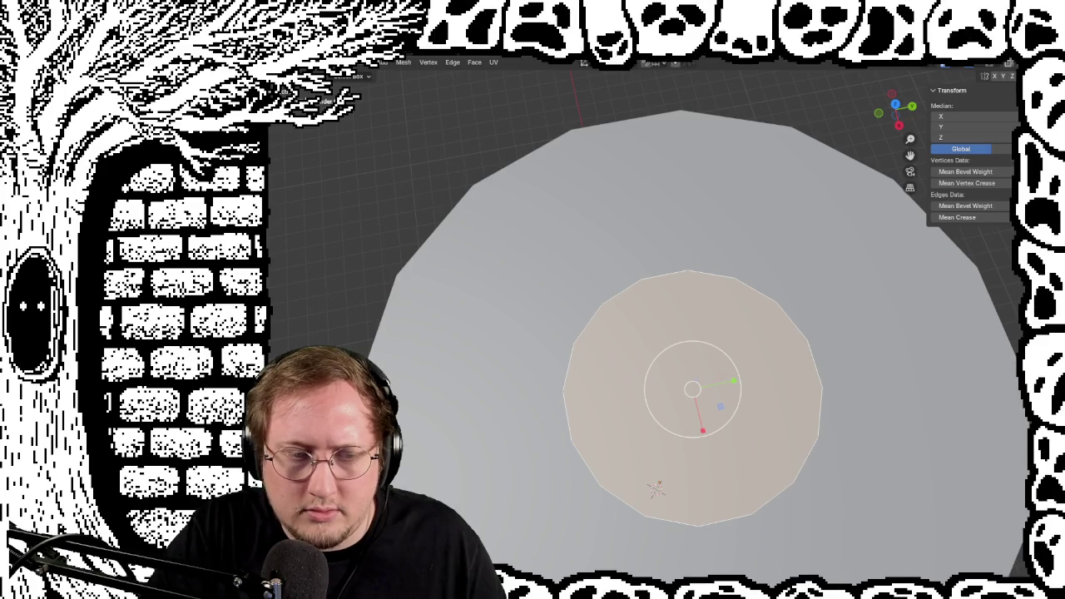
{"action": "middle_click_drag", "start_coordinate": [465, 472], "coordinate": [465, 472]}
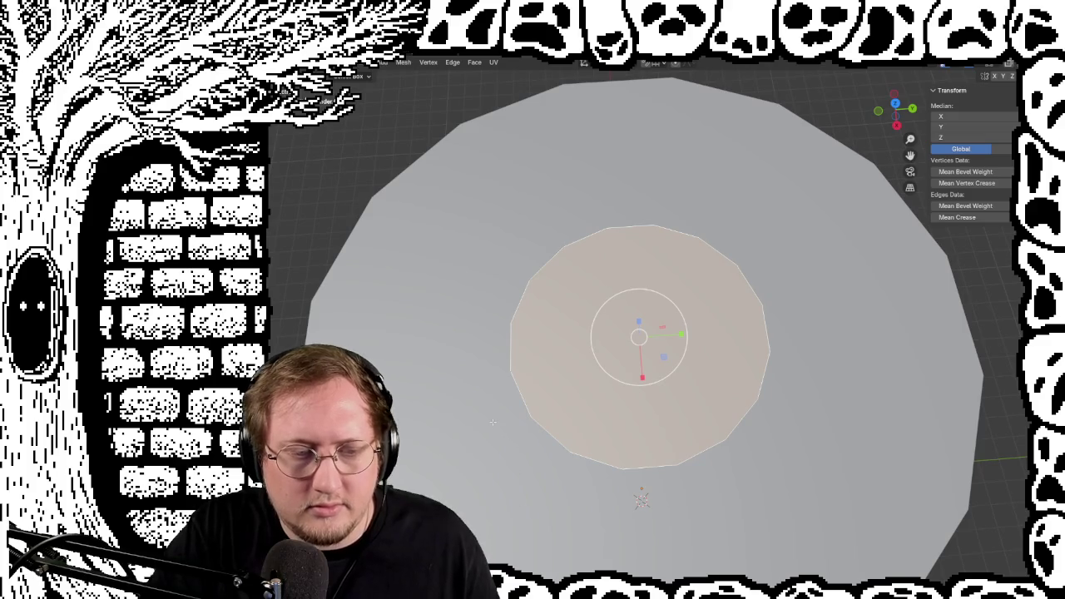
Reselect then deselect the inner face and orbit to a side view of the column
{"action": "right_click", "coordinate": [523, 335]}
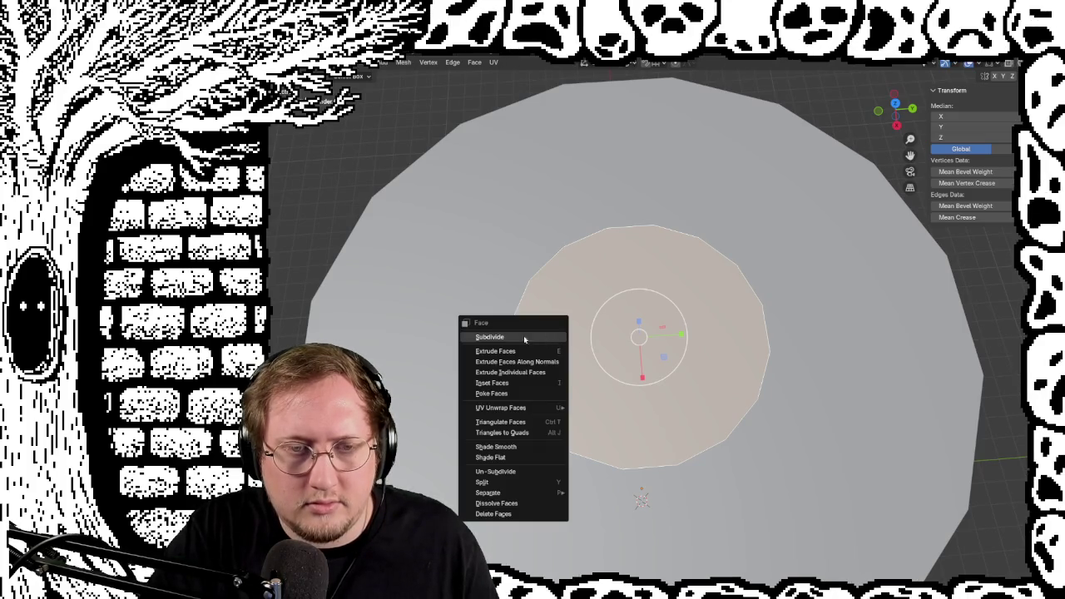
{"action": "key", "text": "Escape"}
{"action": "key", "text": "alt+a"}
{"action": "left_click", "coordinate": [541, 295]}
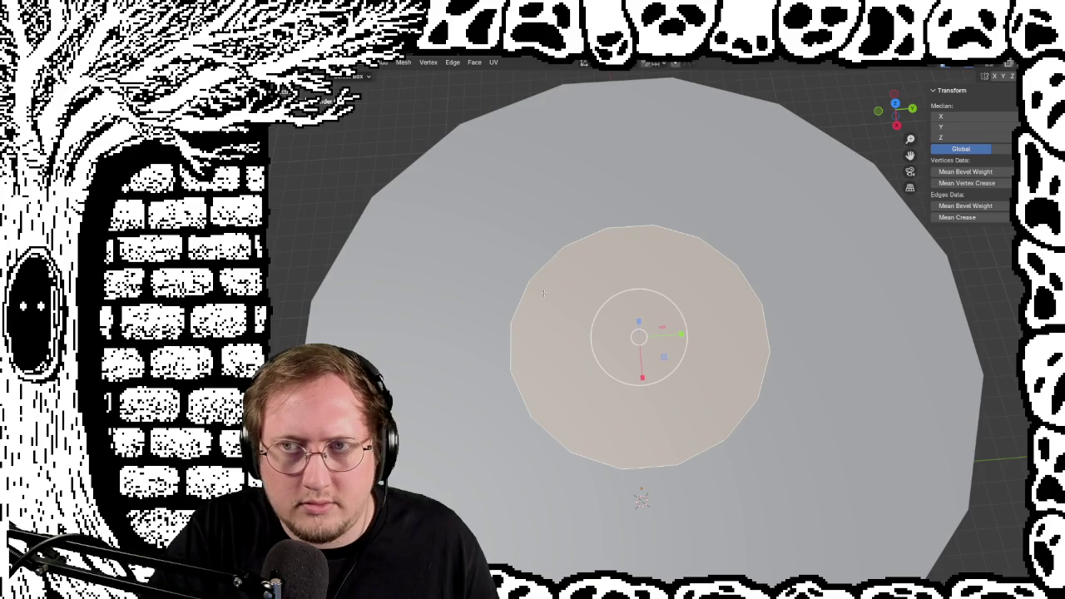
{"action": "key", "text": "alt+a"}
{"action": "middle_click_drag", "start_coordinate": [543, 292], "coordinate": [605, 261]}
{"action": "scroll", "coordinate": [605, 262], "scroll_direction": "up", "scroll_amount": 3}
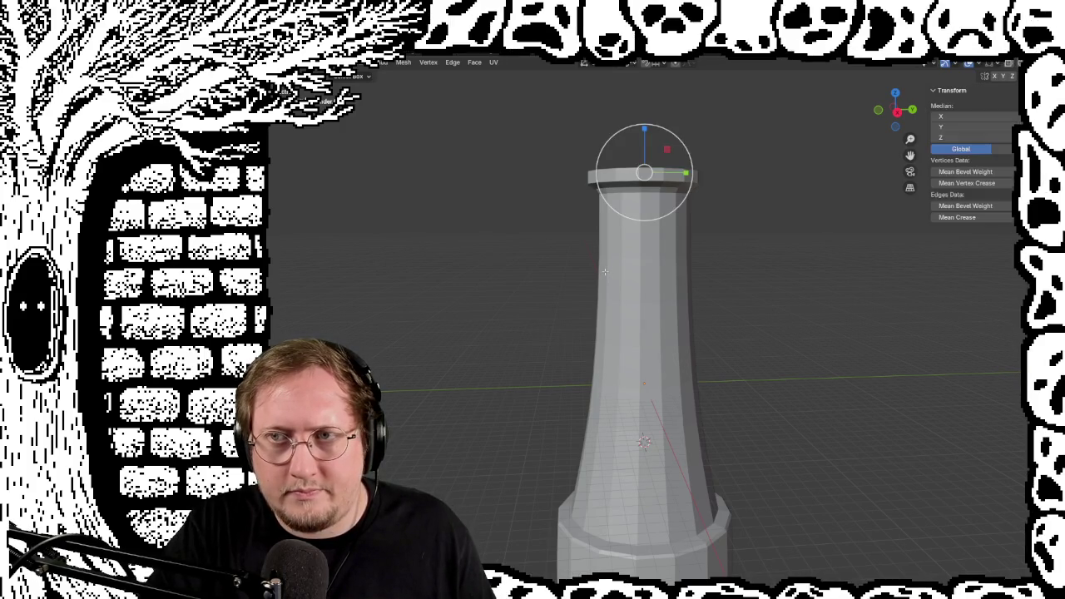
{"action": "key", "text": "ctrl+z"}
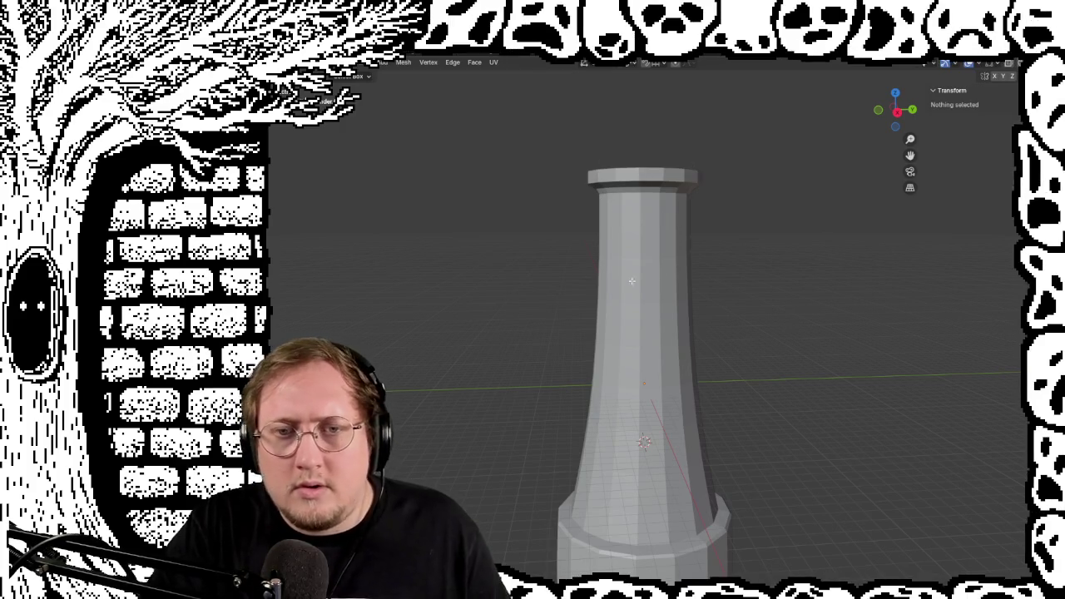
{"action": "middle_click_drag", "start_coordinate": [699, 269], "coordinate": [691, 265]}
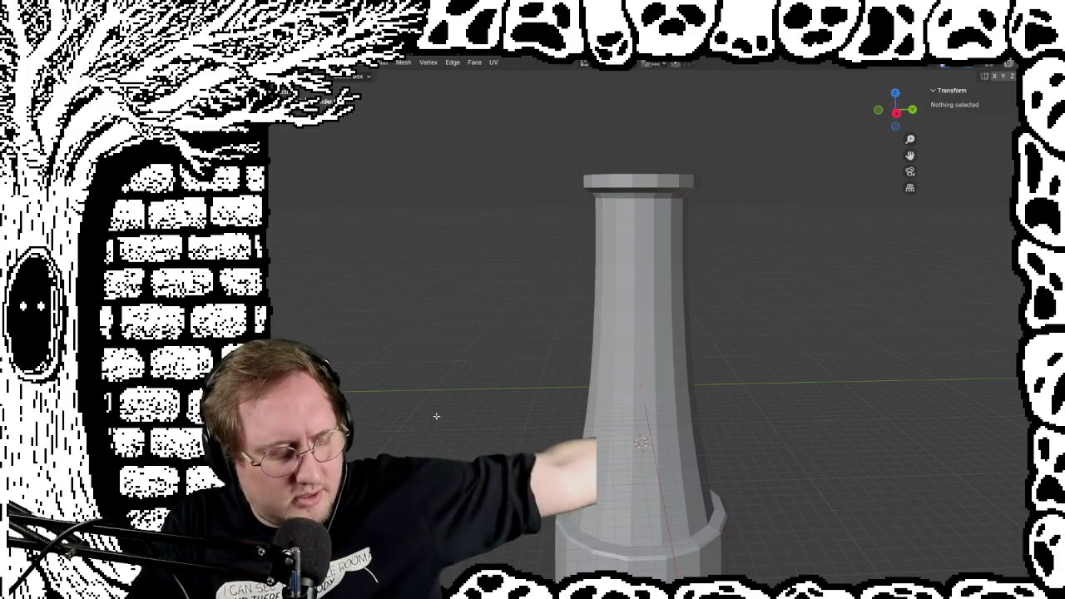
{"action": "mouse_move", "coordinate": [727, 380]}
{"action": "middle_mouse_down", "text": "shift"}
{"action": "mouse_move", "coordinate": [736, 304]}
{"action": "mouse_move", "coordinate": [718, 325]}
{"action": "mouse_move", "coordinate": [715, 316]}
{"action": "middle_mouse_up", "text": "shift"}
{"action": "mouse_move", "coordinate": [739, 359]}
{"action": "middle_mouse_down"}
{"action": "mouse_move", "coordinate": [727, 338]}
{"action": "mouse_move", "coordinate": [737, 316]}
{"action": "mouse_move", "coordinate": [767, 335]}
{"action": "mouse_move", "coordinate": [753, 337]}
{"action": "middle_mouse_up"}
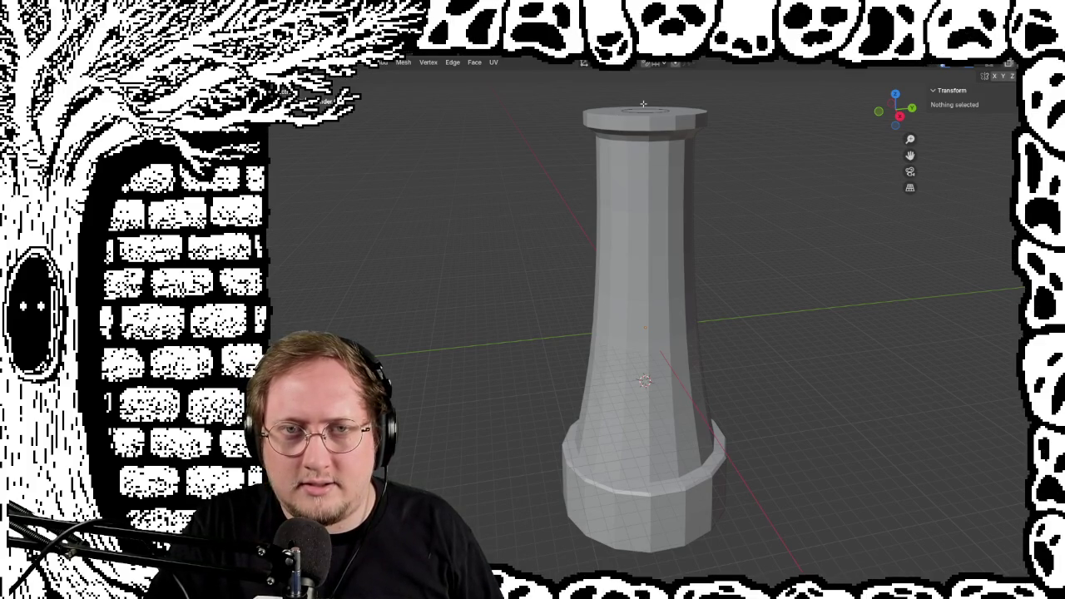
{"action": "middle_click_drag", "start_coordinate": [674, 163], "coordinate": [680, 221]}
{"action": "mouse_move", "coordinate": [690, 262]}
{"action": "middle_mouse_down"}
{"action": "mouse_move", "coordinate": [721, 387]}
{"action": "mouse_move", "coordinate": [456, 352]}
{"action": "mouse_move", "coordinate": [387, 292]}
{"action": "mouse_move", "coordinate": [568, 312]}
{"action": "mouse_move", "coordinate": [592, 352]}
{"action": "mouse_move", "coordinate": [518, 361]}
{"action": "mouse_move", "coordinate": [527, 388]}
{"action": "mouse_move", "coordinate": [561, 418]}
{"action": "mouse_move", "coordinate": [642, 427]}
{"action": "mouse_move", "coordinate": [471, 357]}
{"action": "mouse_move", "coordinate": [539, 367]}
{"action": "middle_mouse_up"}
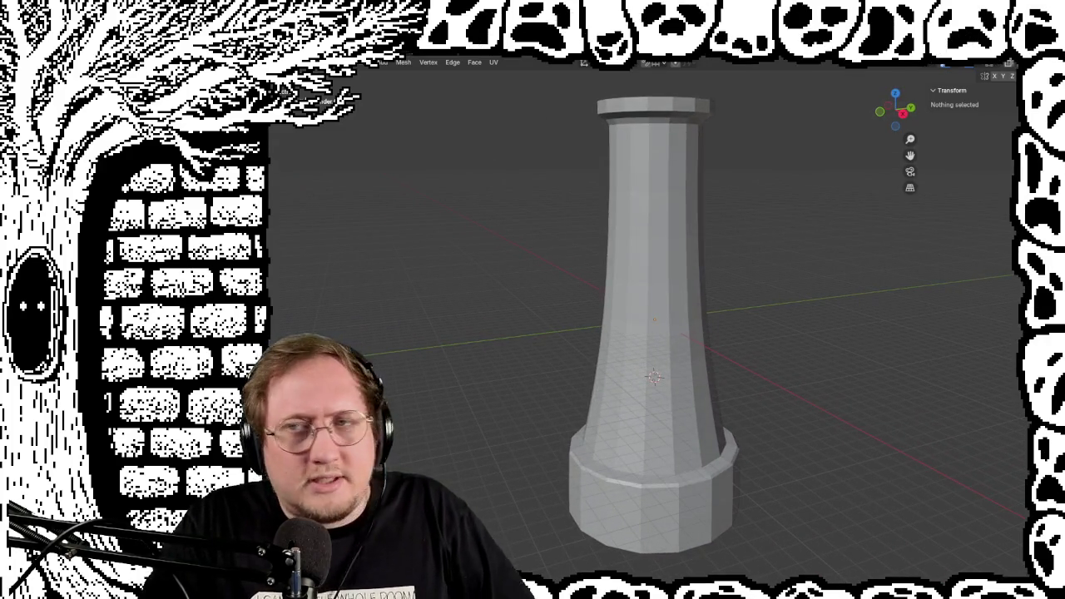